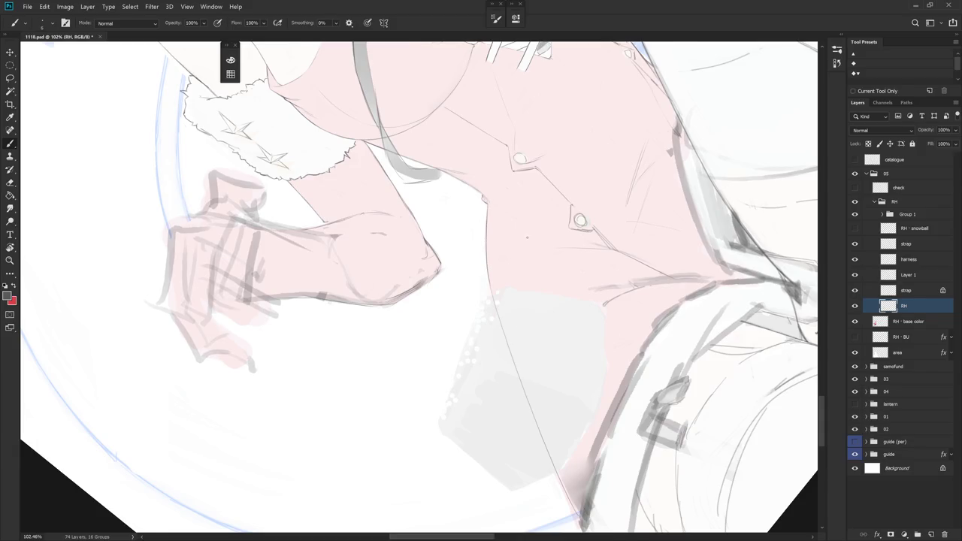
- Paint and erase small line fixes on the corset front around the buttons, rotating the view as needed
left_click_drag(527, 237, 527, 277)
key("e")
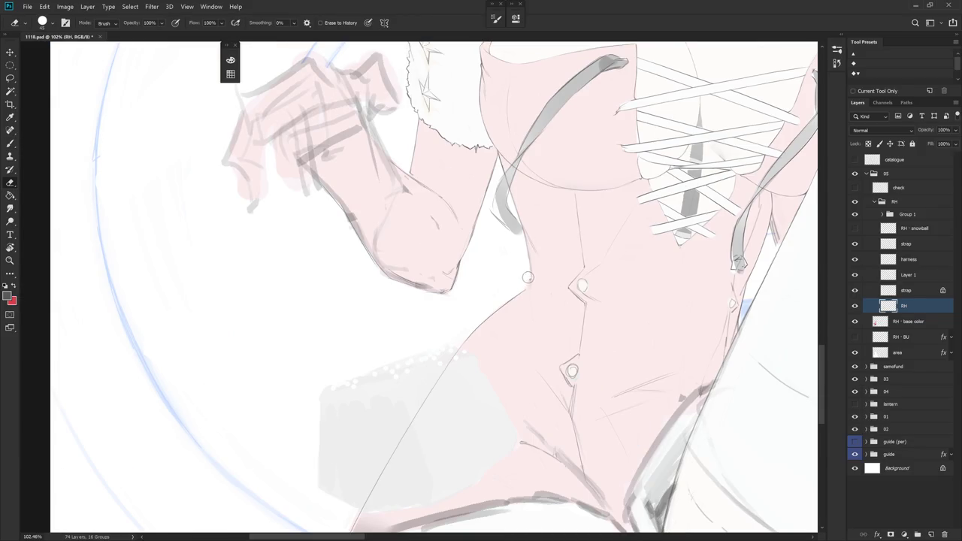
key("b")
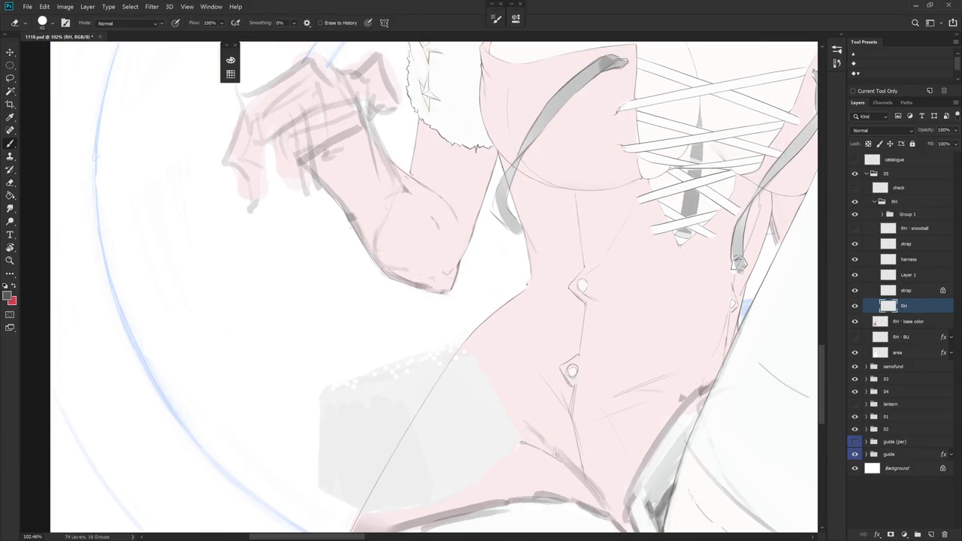
key("b")
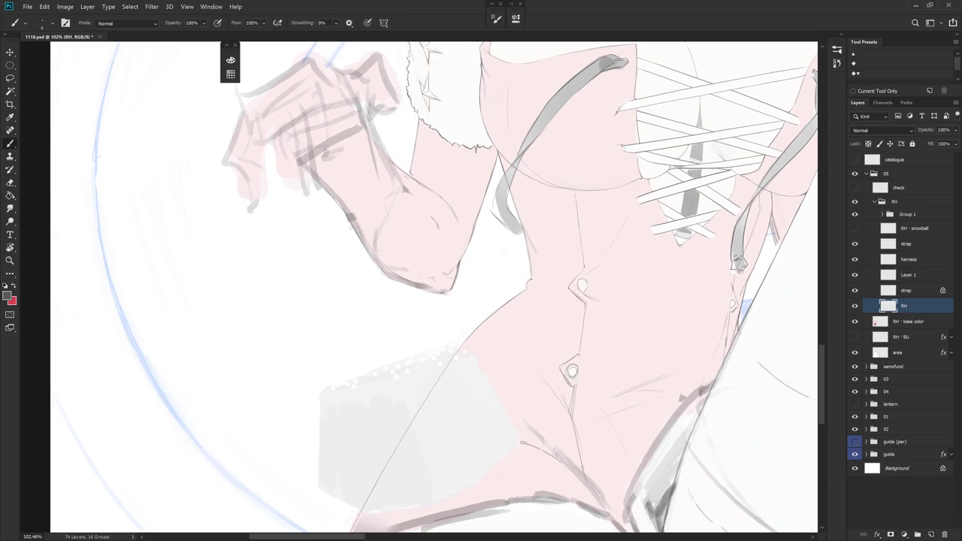
key("e")
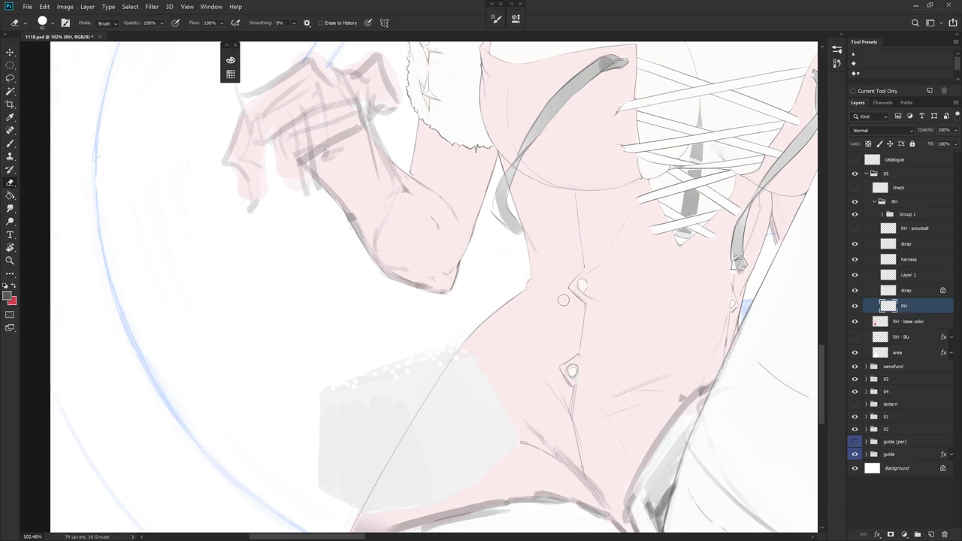
key("r")
left_click_drag(563, 300, 577, 309)
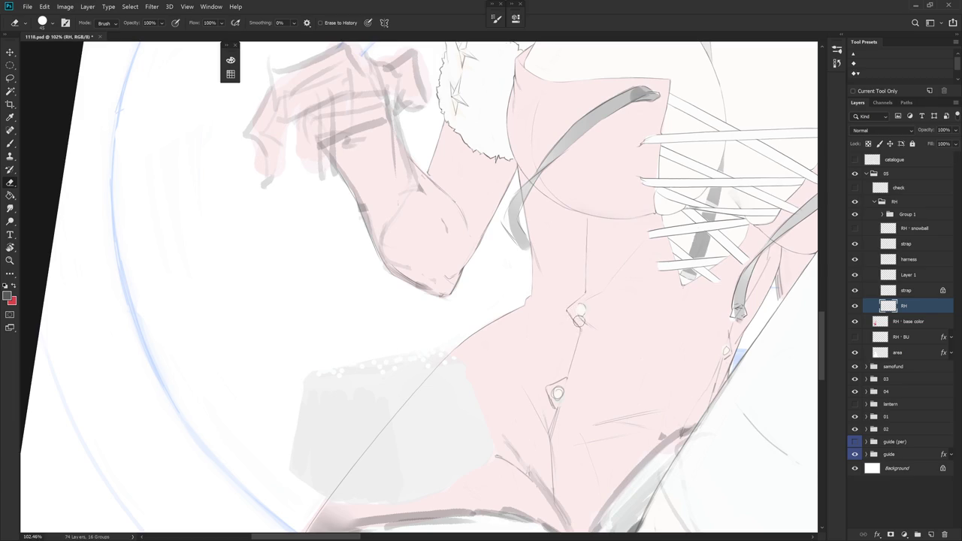
key("r")
left_click_drag(584, 314, 556, 301)
key("b")
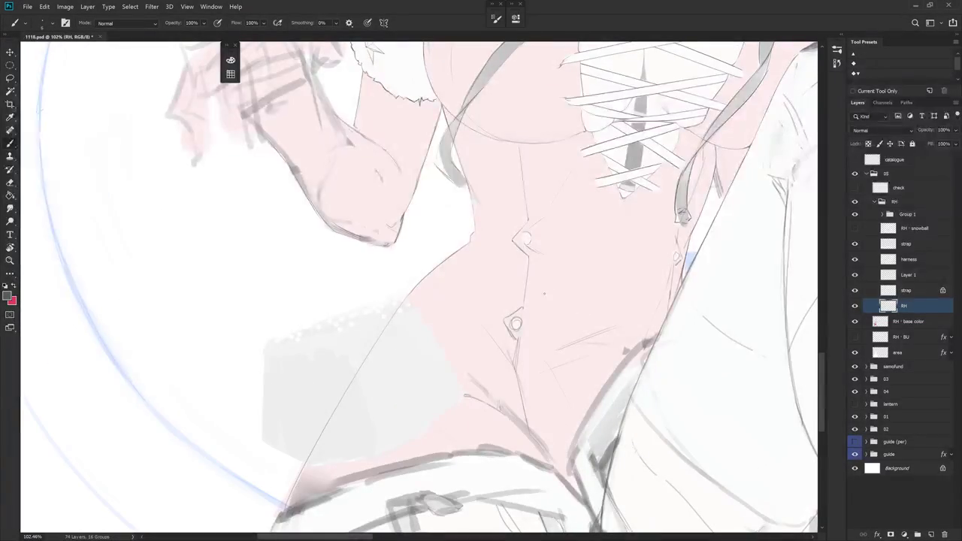
left_click_drag(544, 267, 559, 360)
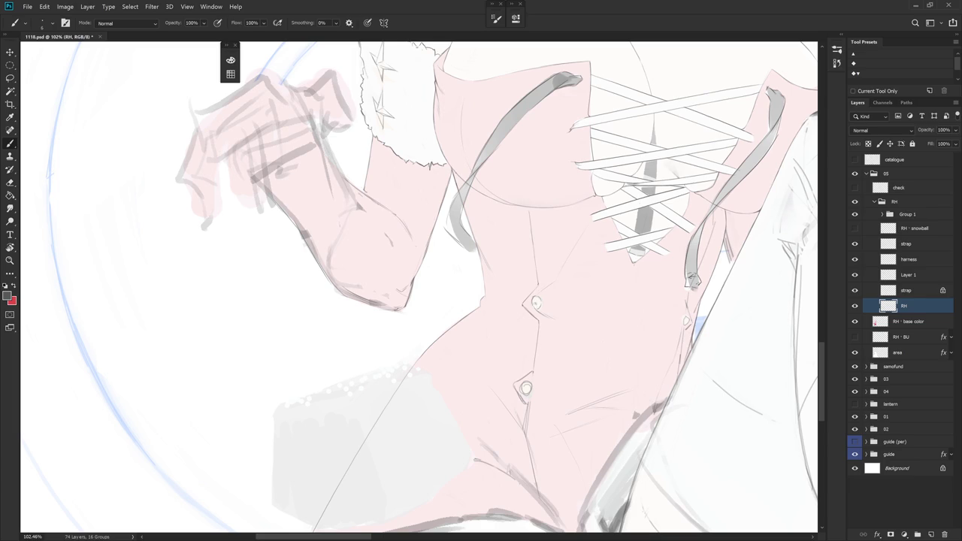
key("r")
left_click_drag(560, 359, 530, 374)
- Finish cleaning the button-area lines on the RH layer, erasing the remaining stray strokes
key("e")
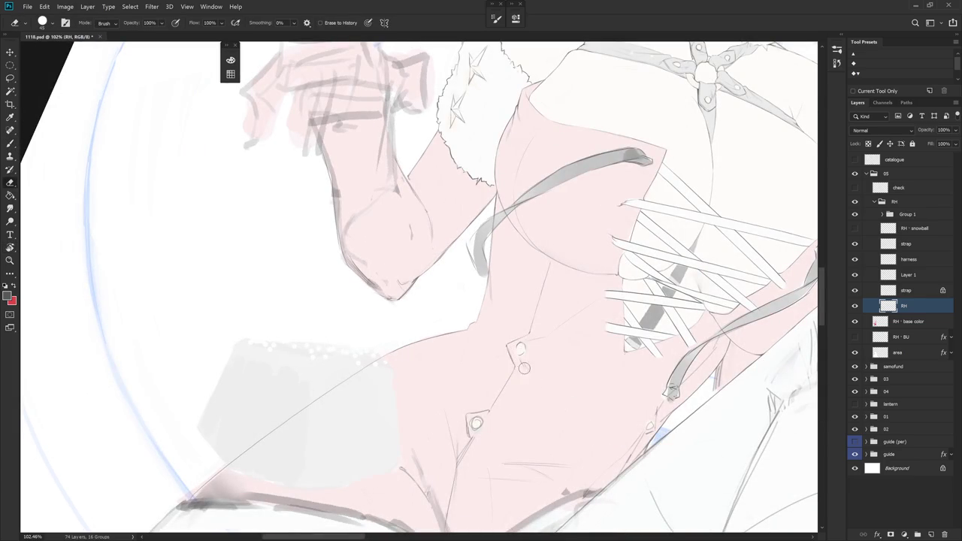
key("b")
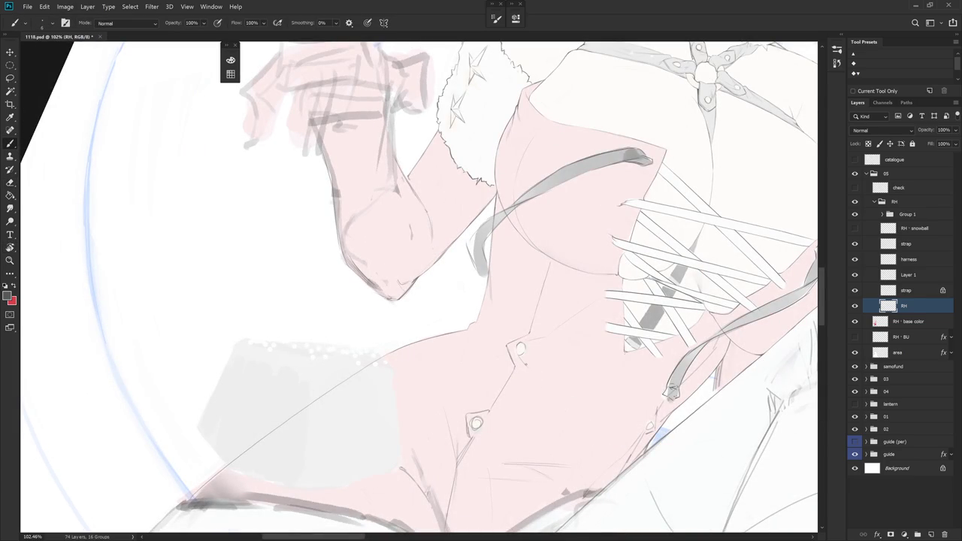
key("r")
left_click_drag(547, 376, 547, 254)
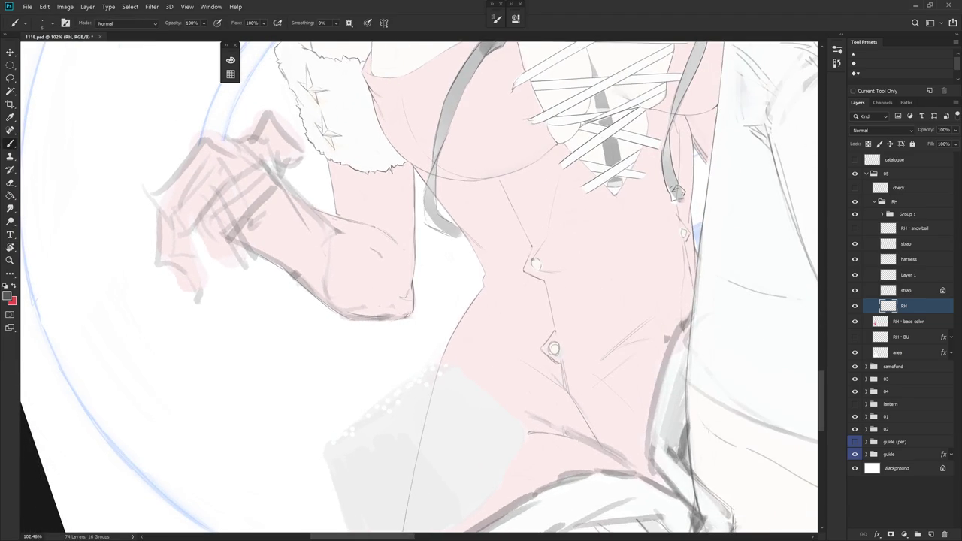
key("e")
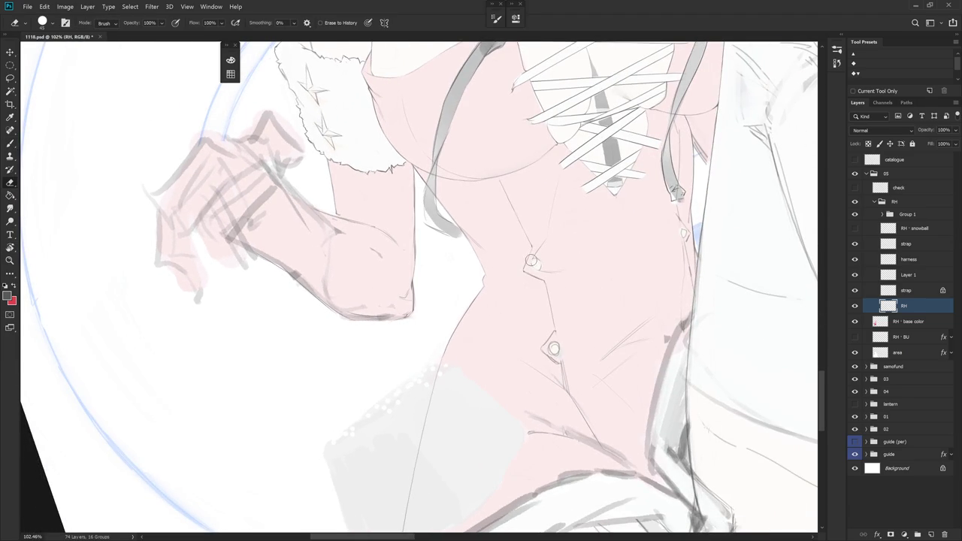
key("b")
key("r")
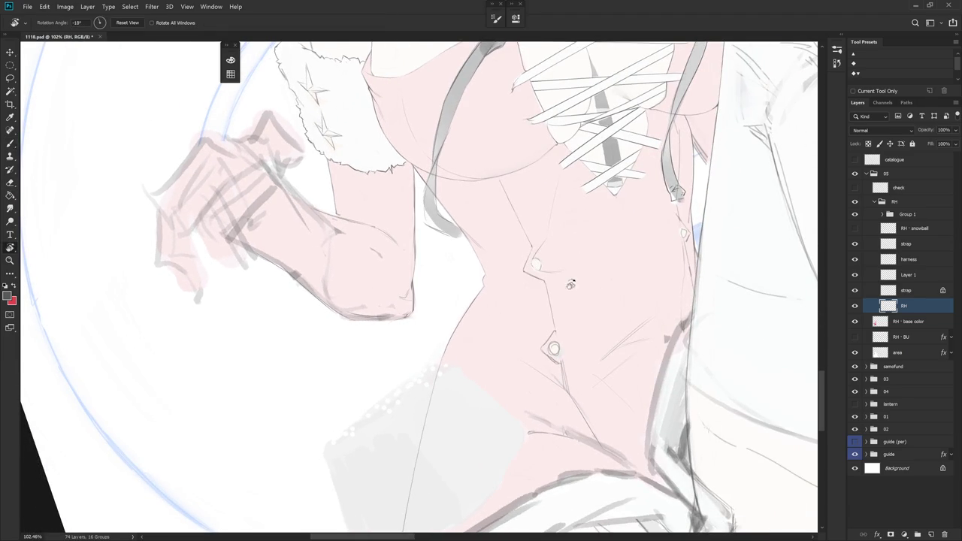
left_click_drag(576, 279, 594, 301)
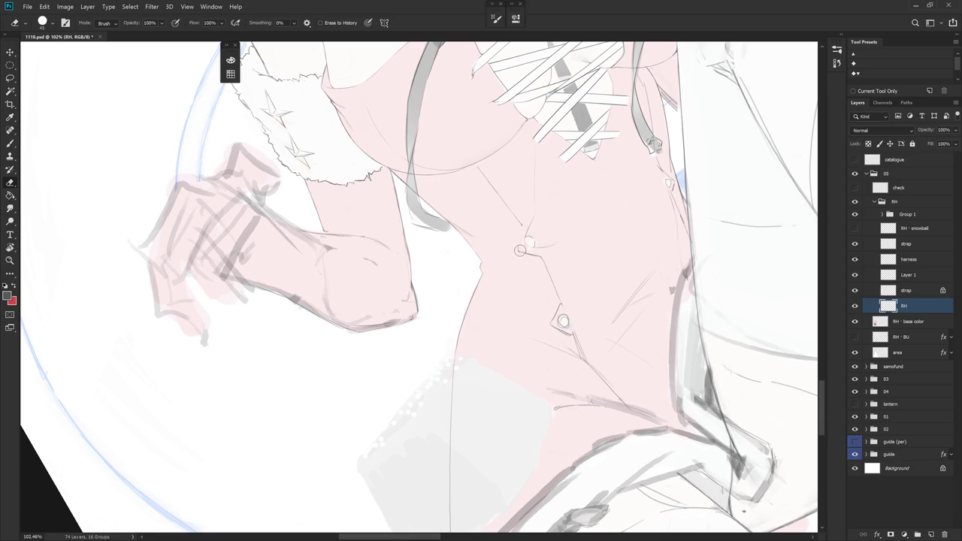
key("b")
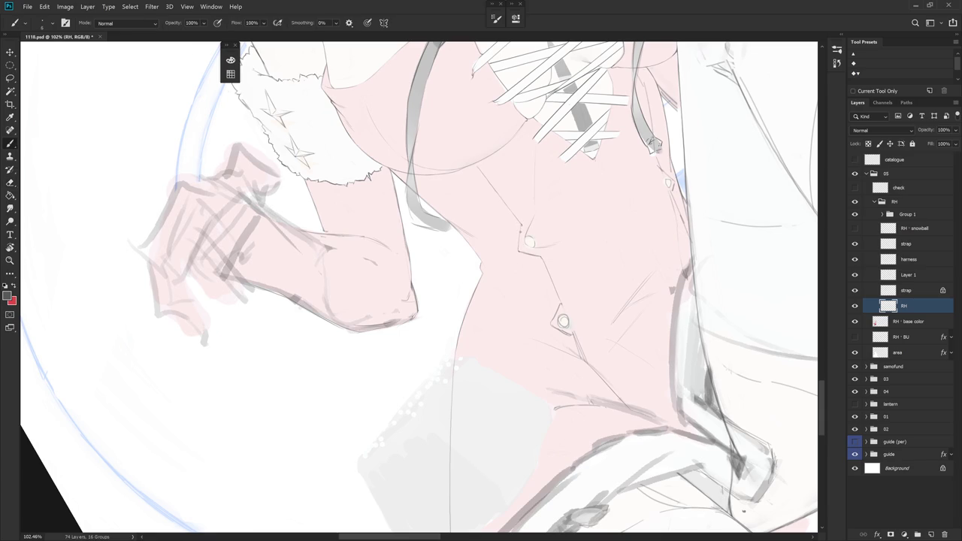
left_click_drag(521, 224, 519, 222)
left_click_drag(481, 286, 451, 315)
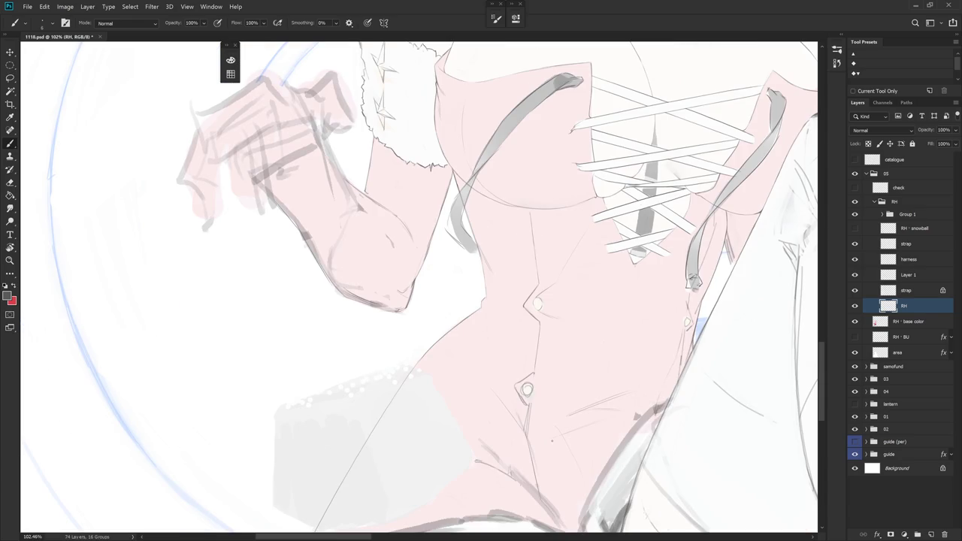
key("e")
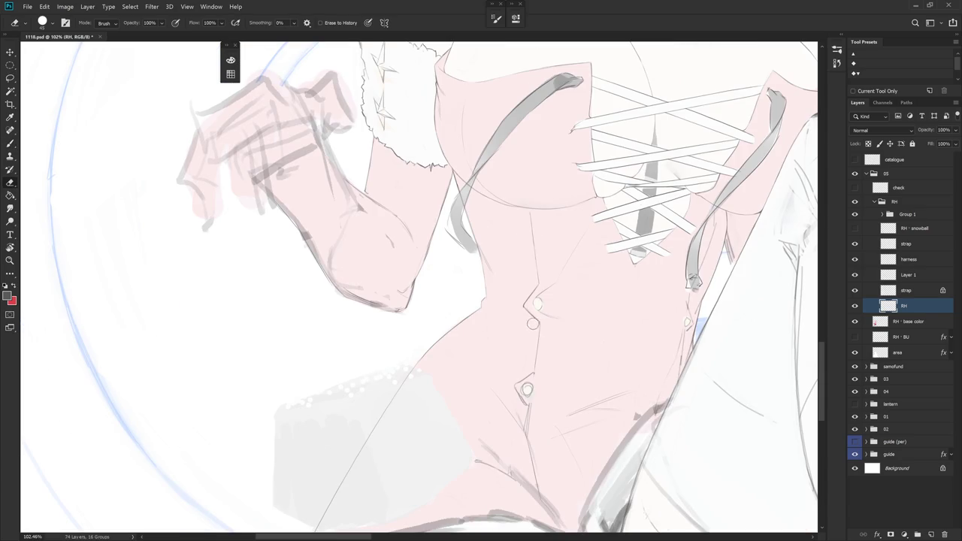
left_click_drag(530, 353, 584, 378)
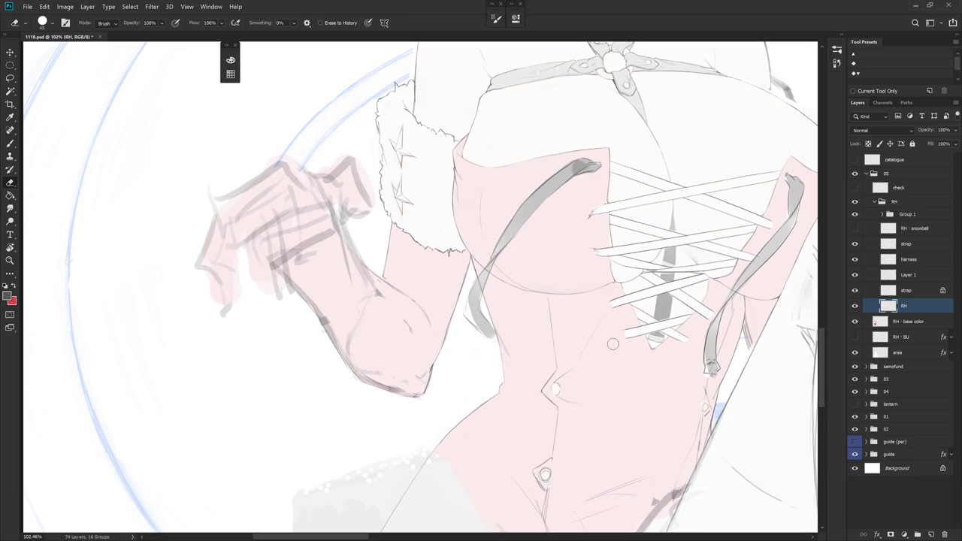
- Toggle the lacing and strap layers' visibility to compare them, then select the strap layer
left_click(855, 275)
left_click(855, 275)
left_click(855, 244)
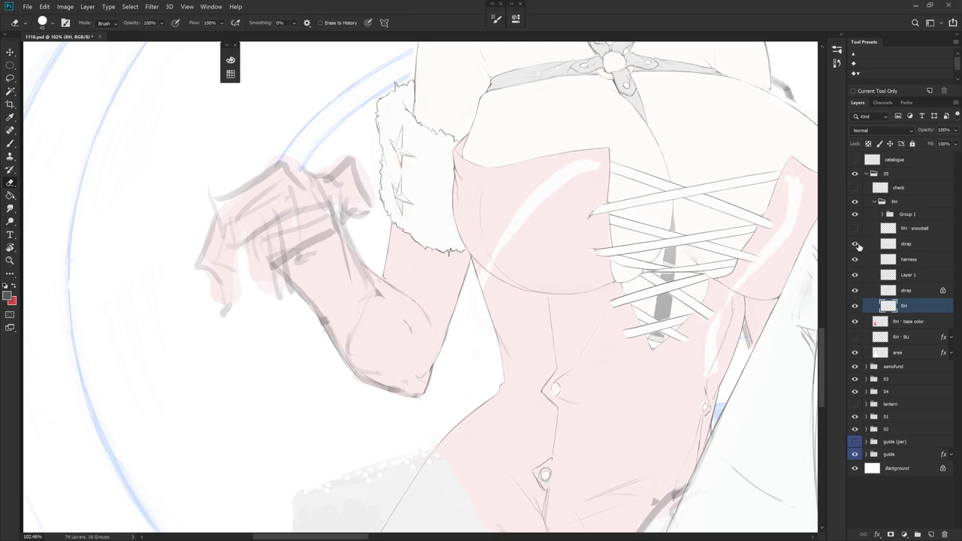
left_click(855, 243)
left_click(907, 245)
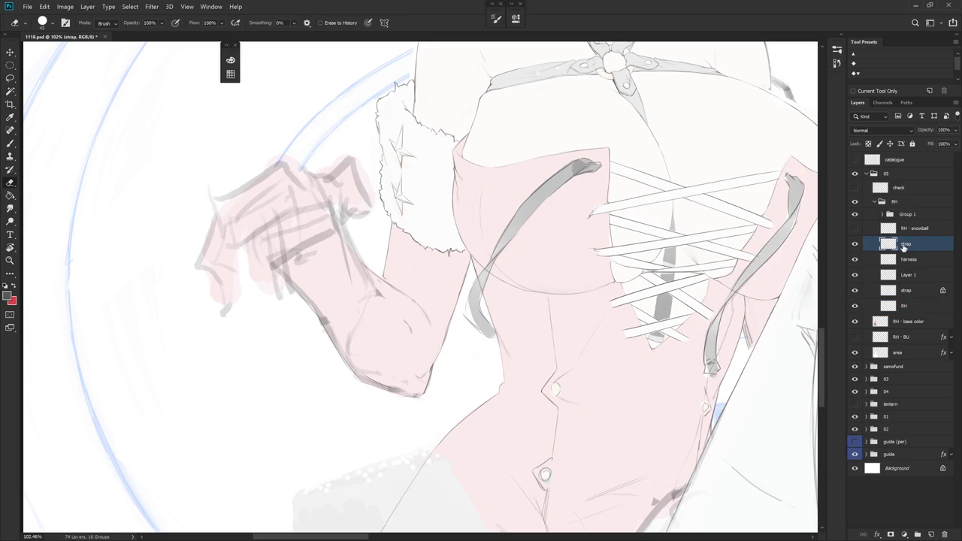
left_click_drag(609, 342, 504, 426)
key("b")
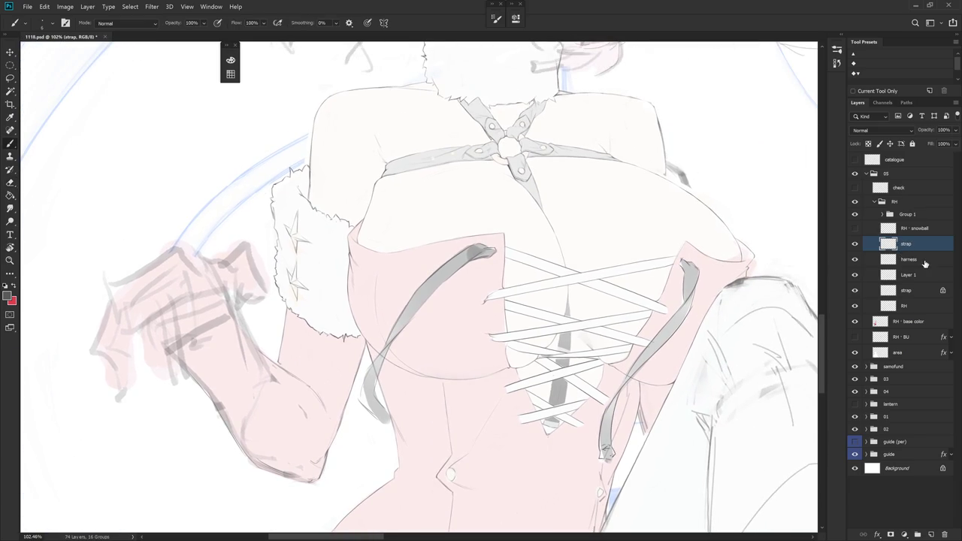
- Start and cancel a transform on the strap layer, hiding it while checking the RH layer
left_click(925, 275)
left_click(907, 291)
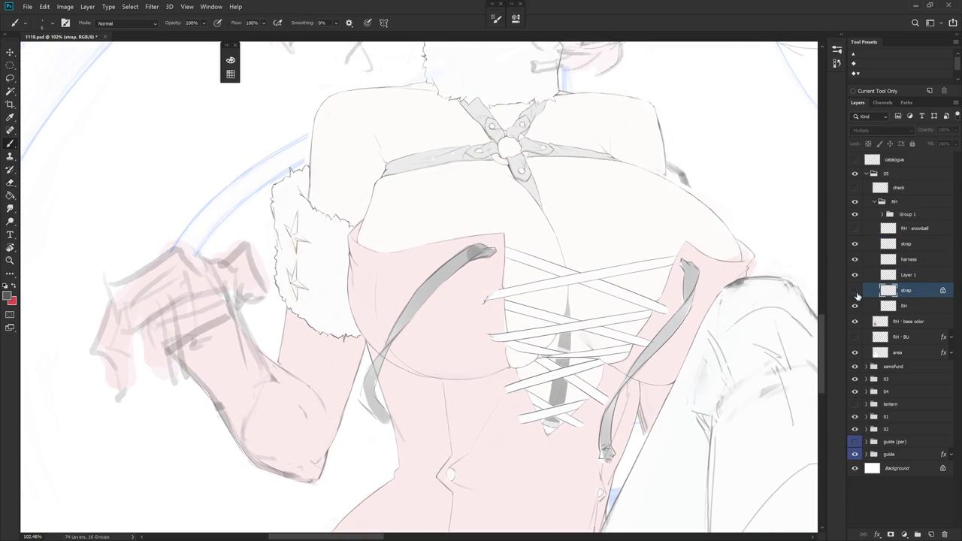
key("ctrl+t")
key("Escape")
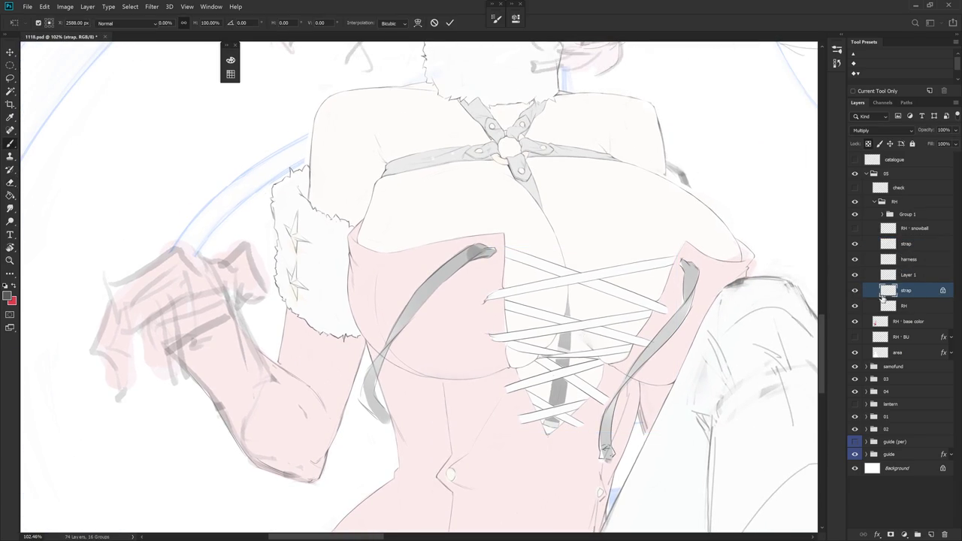
left_click(855, 291)
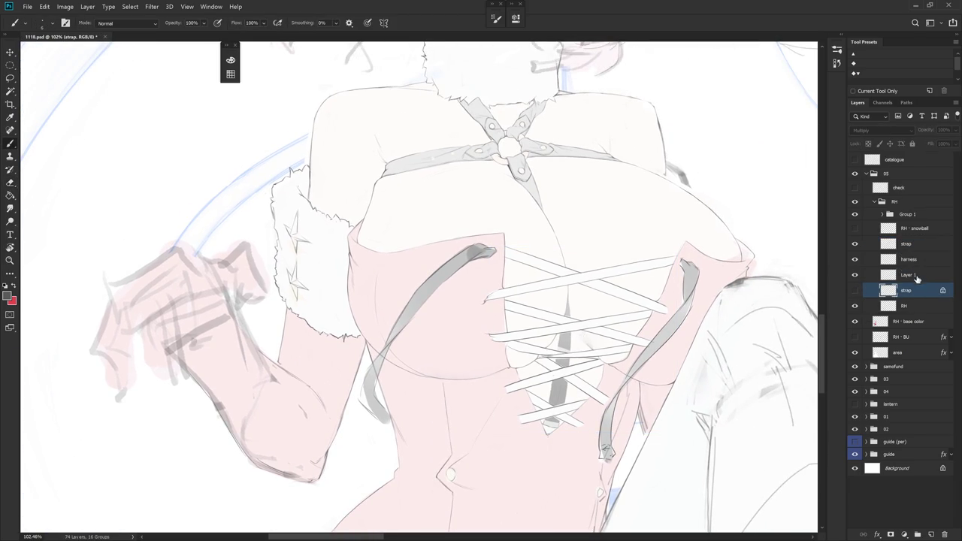
left_click(906, 306)
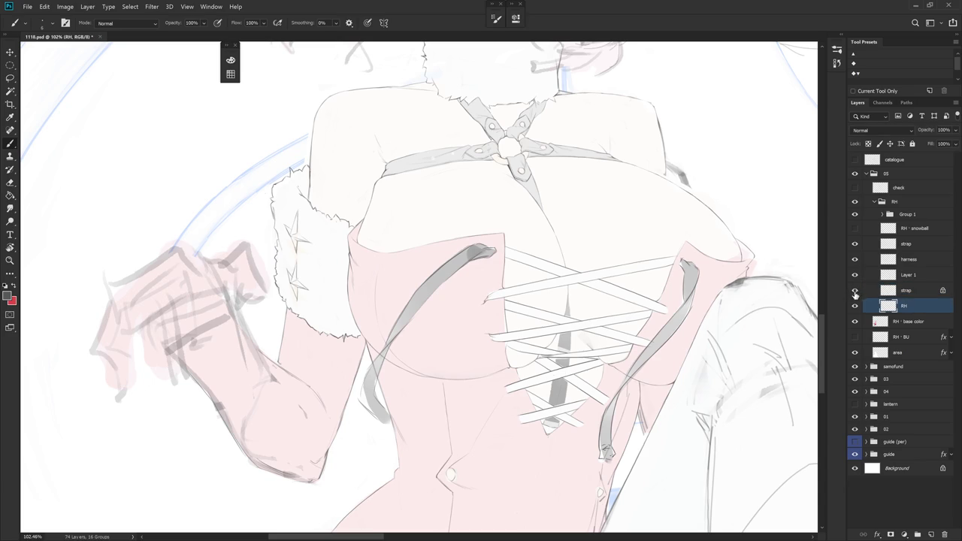
left_click(911, 293)
- Recheck Layer 1's lacing visibility and make Layer 1 active, tilting the view to -12°
left_click(855, 276)
left_click(855, 276)
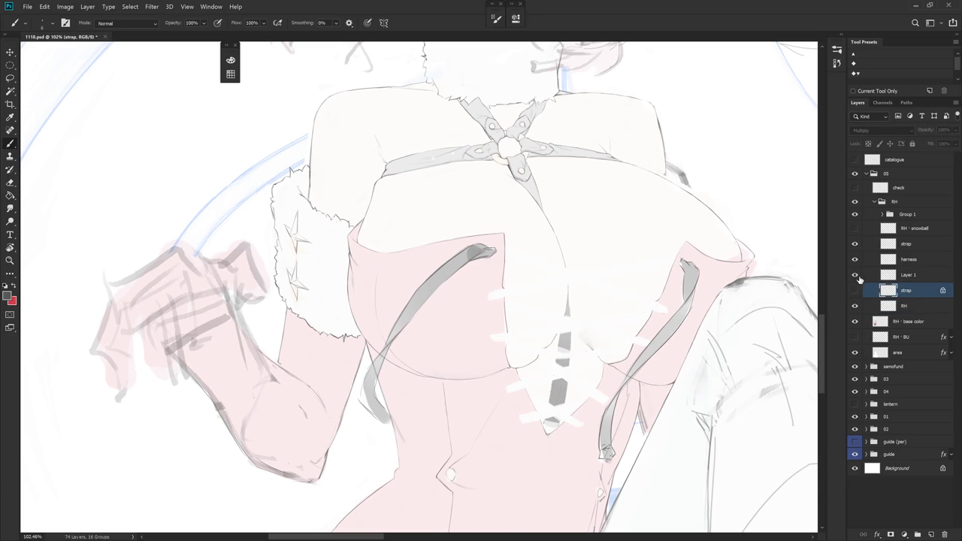
left_click(909, 275)
key("r")
mouse_move(601, 436)
left_mouse_down()
mouse_move(623, 398)
mouse_move(608, 339)
left_mouse_up()
- Brush a small round eyelet at the upper white lace's left end and erase stray marks around it
key("b")
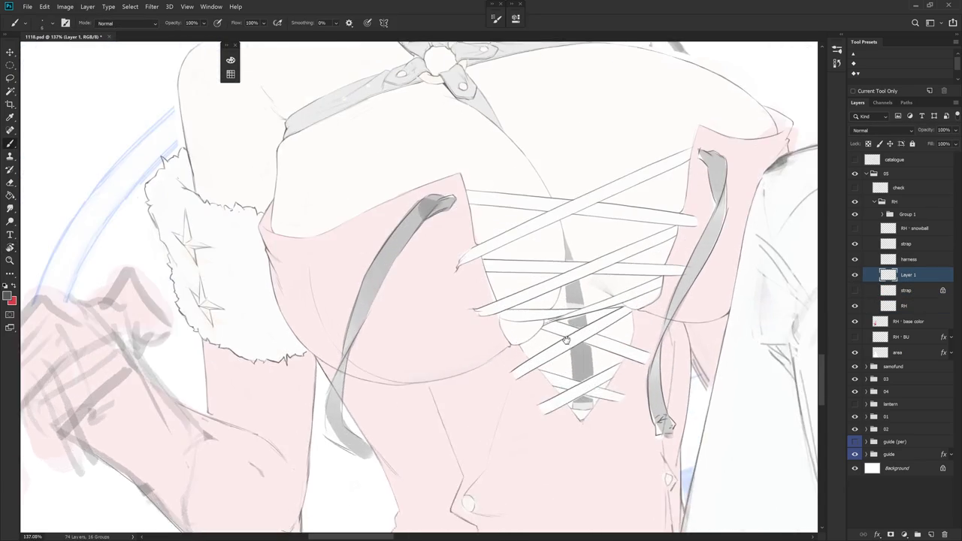
scroll(607, 339, "up", 3)
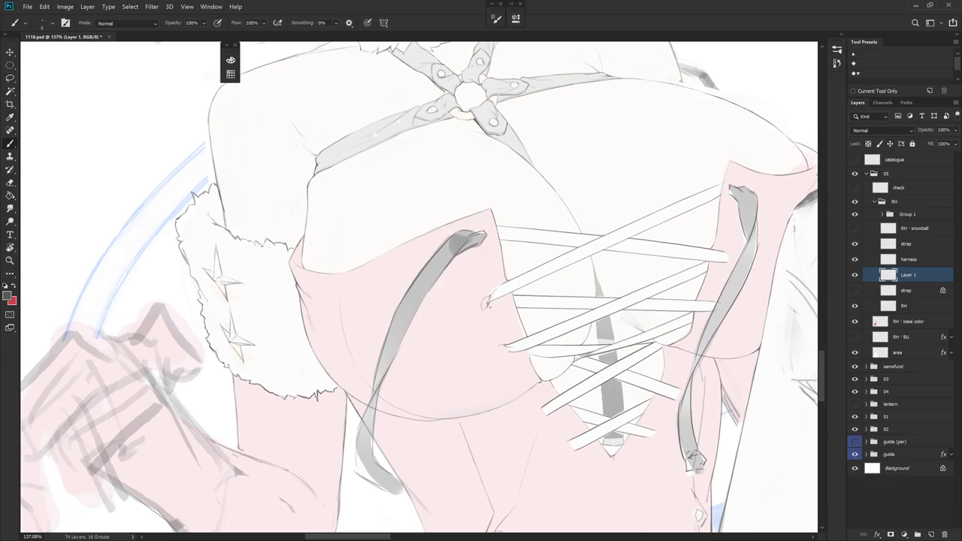
left_click_drag(548, 339, 534, 365)
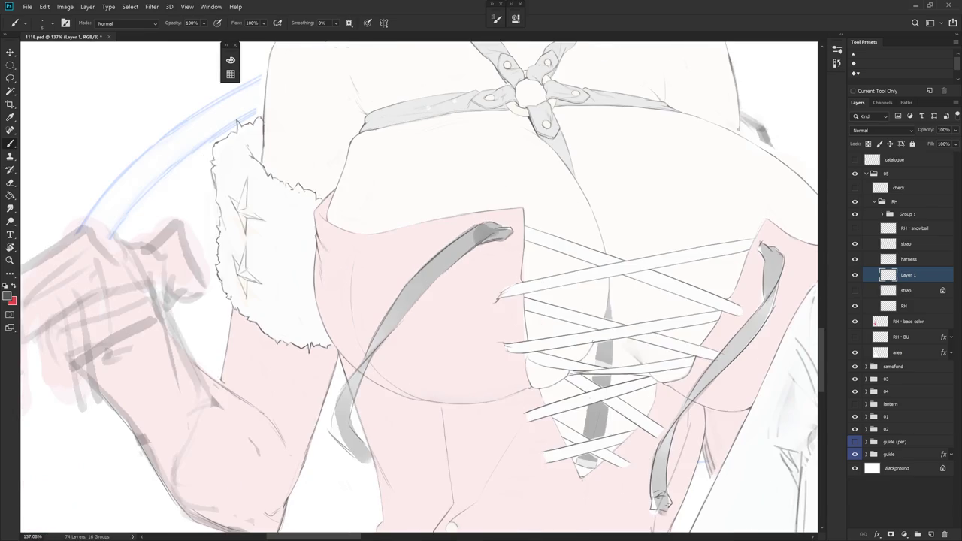
key("e")
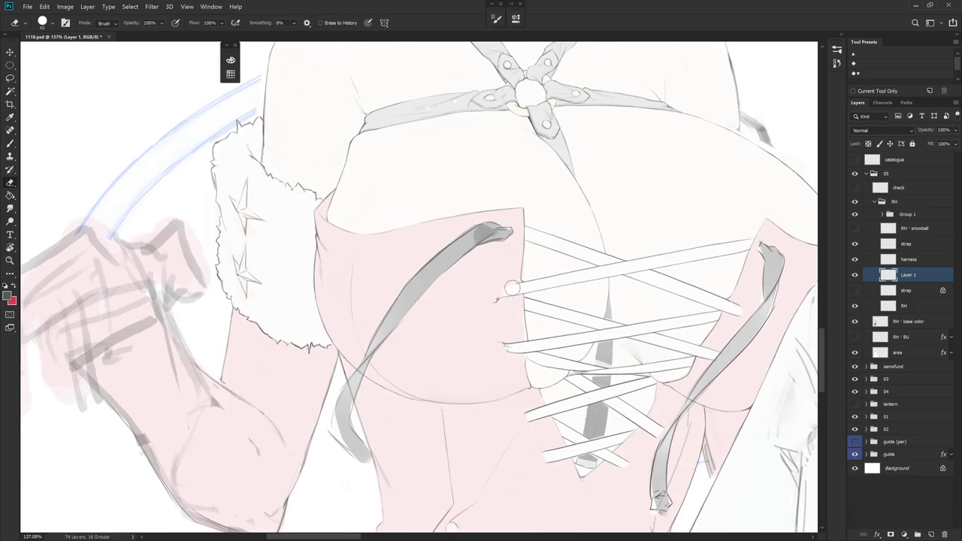
key("b")
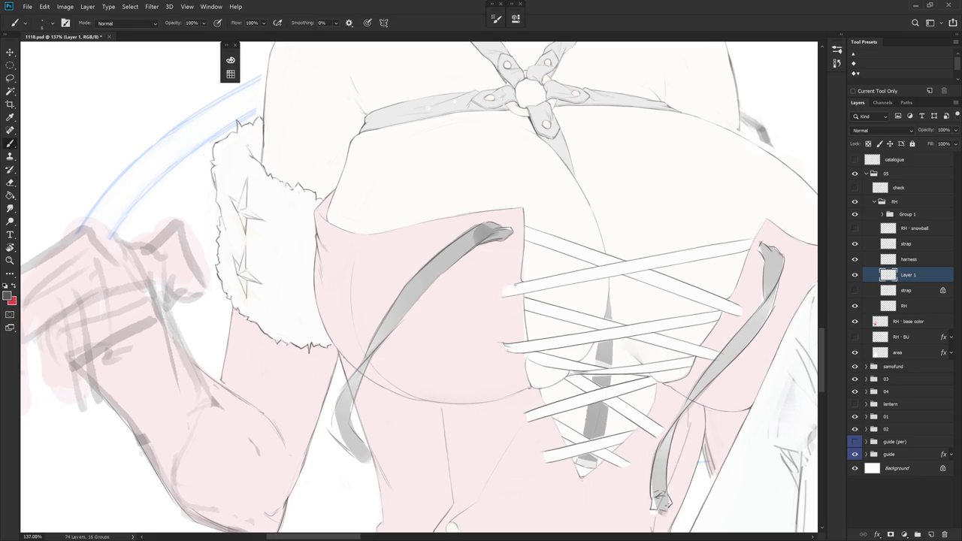
left_click_drag(501, 289, 519, 284)
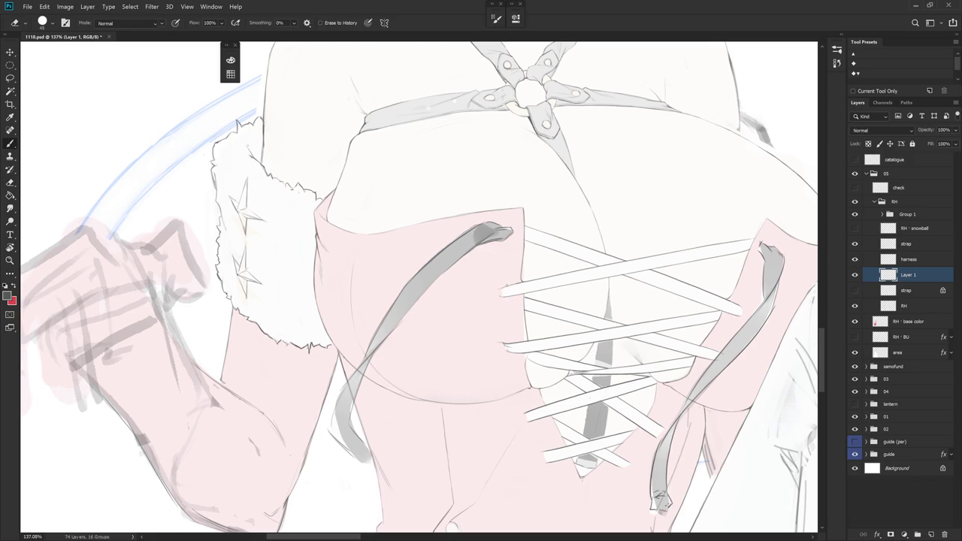
key("e")
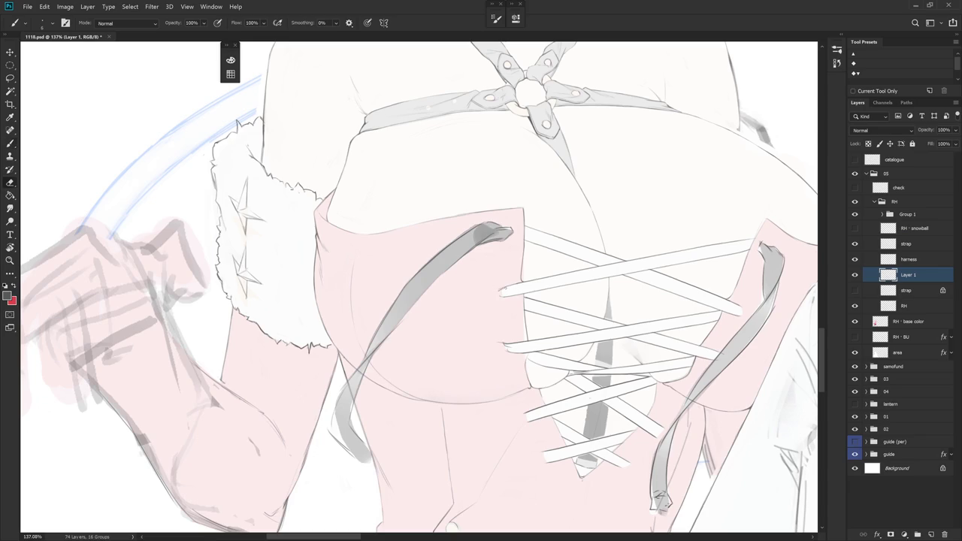
left_click_drag(498, 291, 515, 282)
key("b")
key("e")
key("b")
left_click_drag(601, 226, 557, 151)
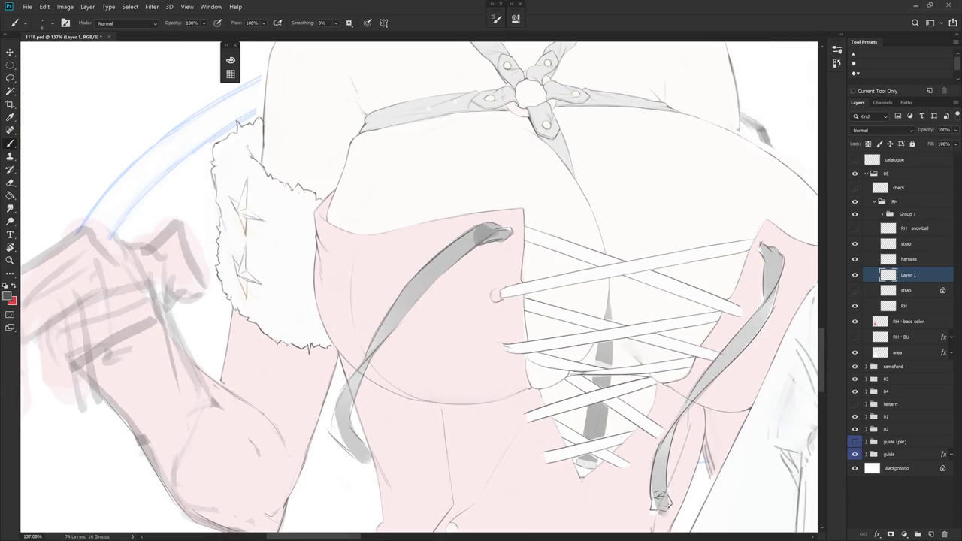
- Brush a hooked eyelet at the lower lace end and erase the loop at the upper lace end
left_click_drag(485, 307, 490, 316)
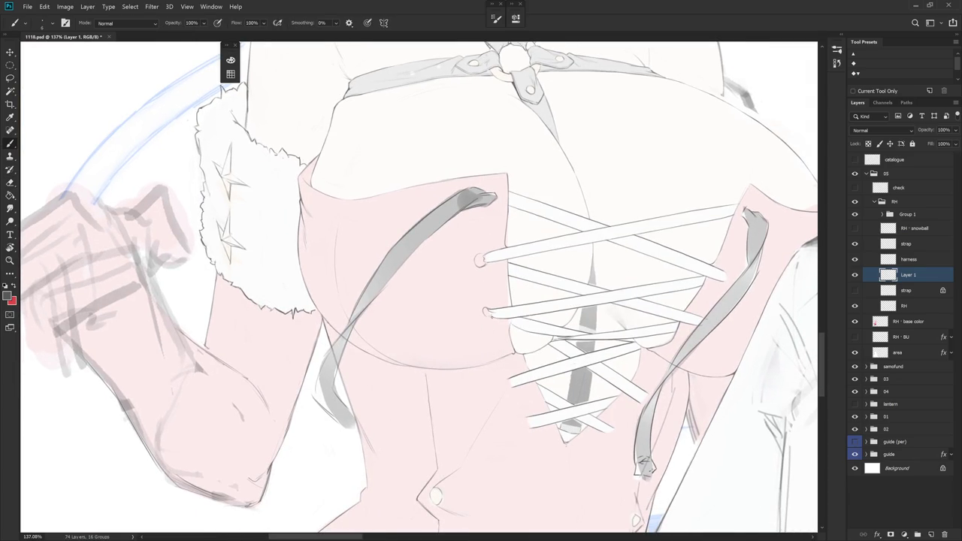
key("e")
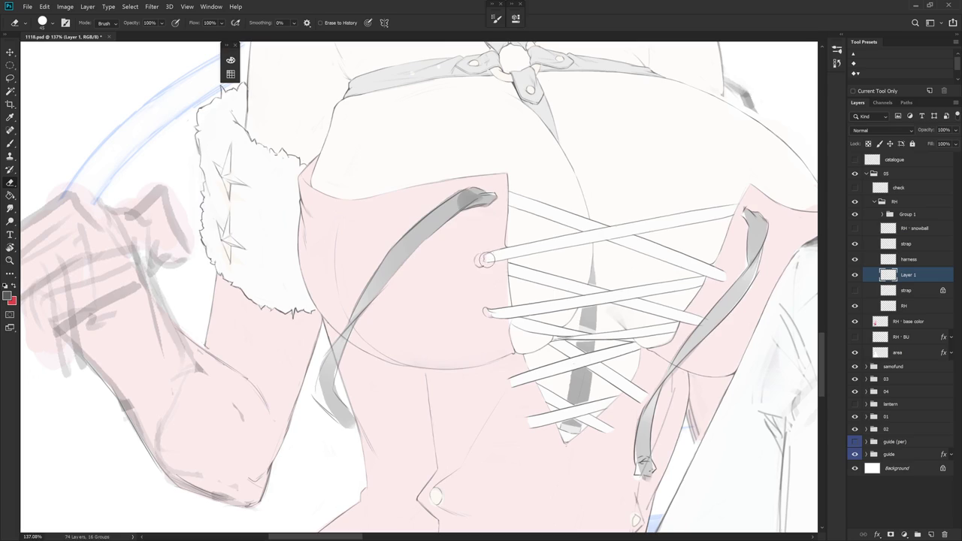
left_click_drag(485, 261, 478, 265)
key("b")
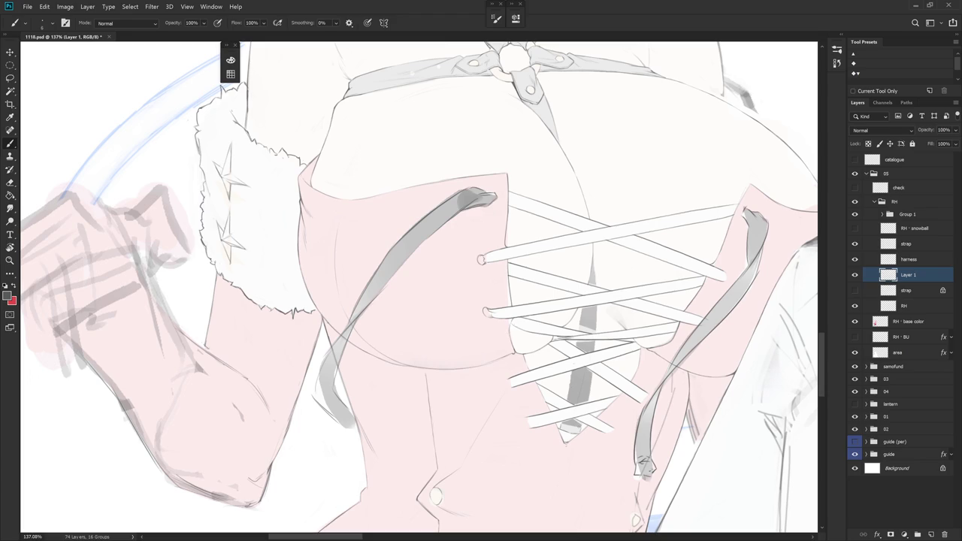
key("e")
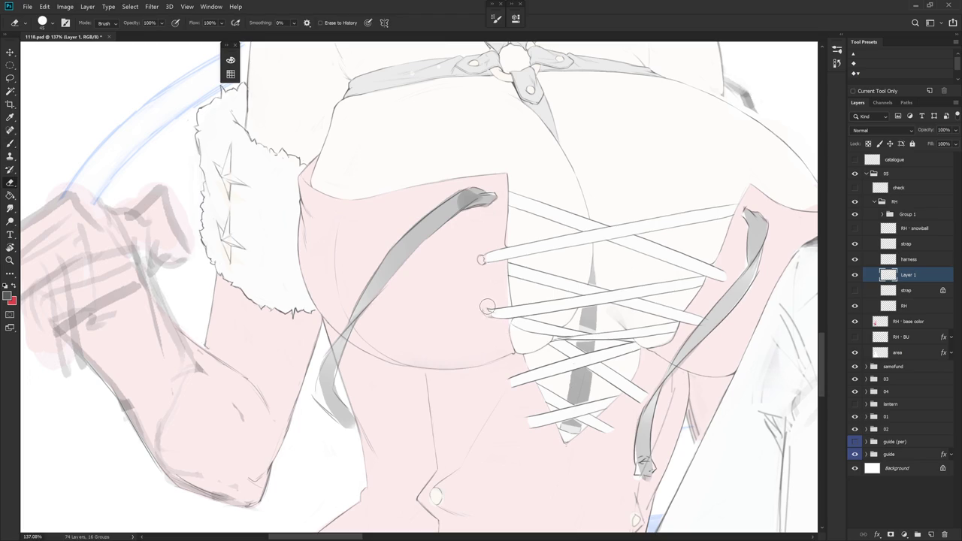
key("b")
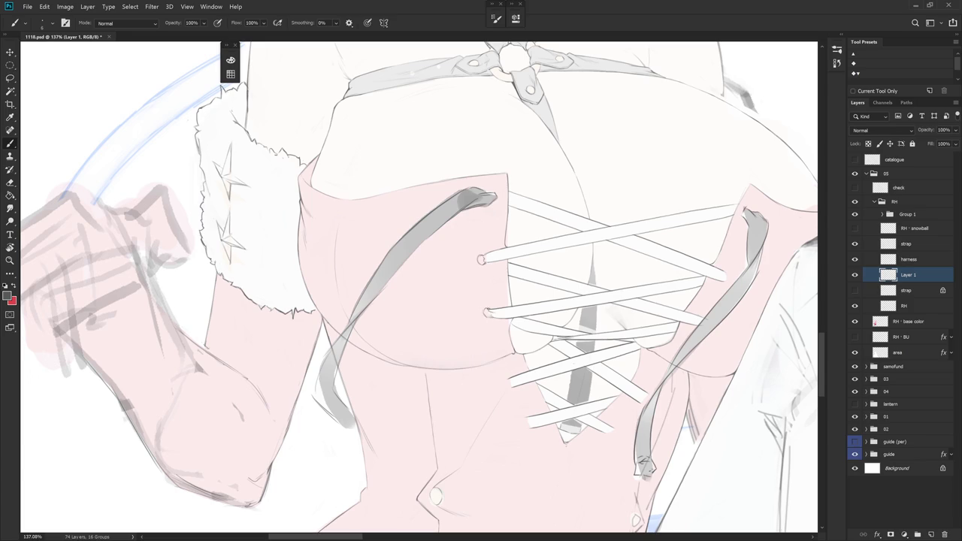
key("e")
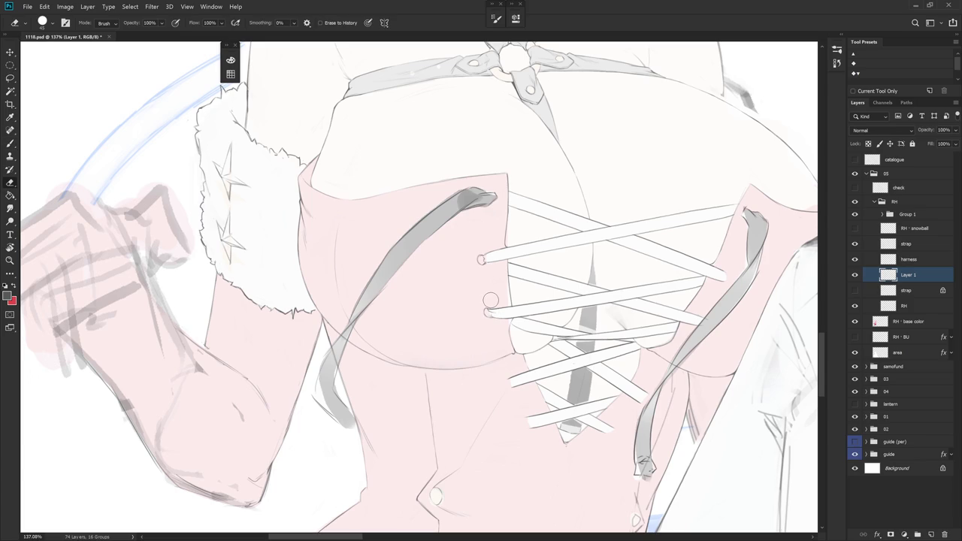
- Erase and redraw the lower grommet's outline while zoomed in closely
scroll(490, 301, "up", 3, "alt")
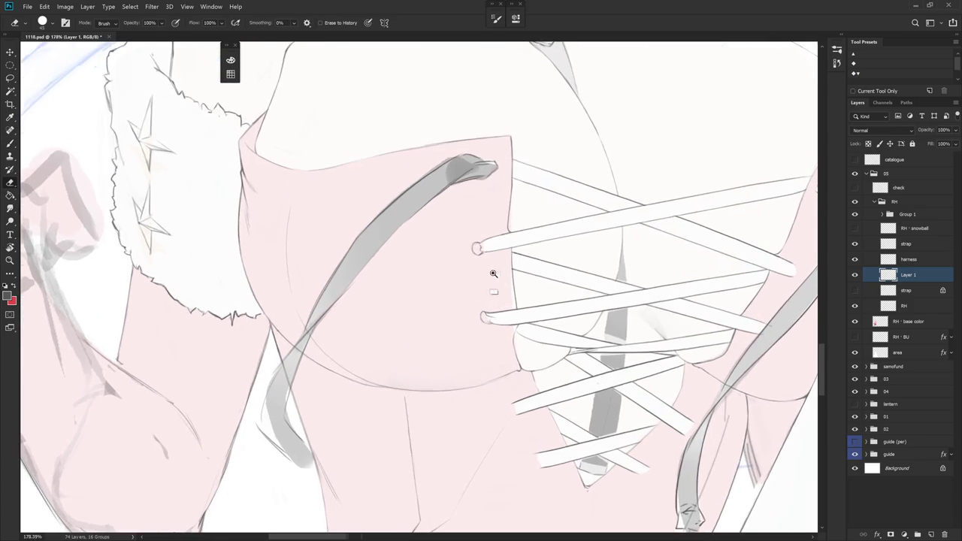
left_click_drag(481, 317, 485, 319)
key("b")
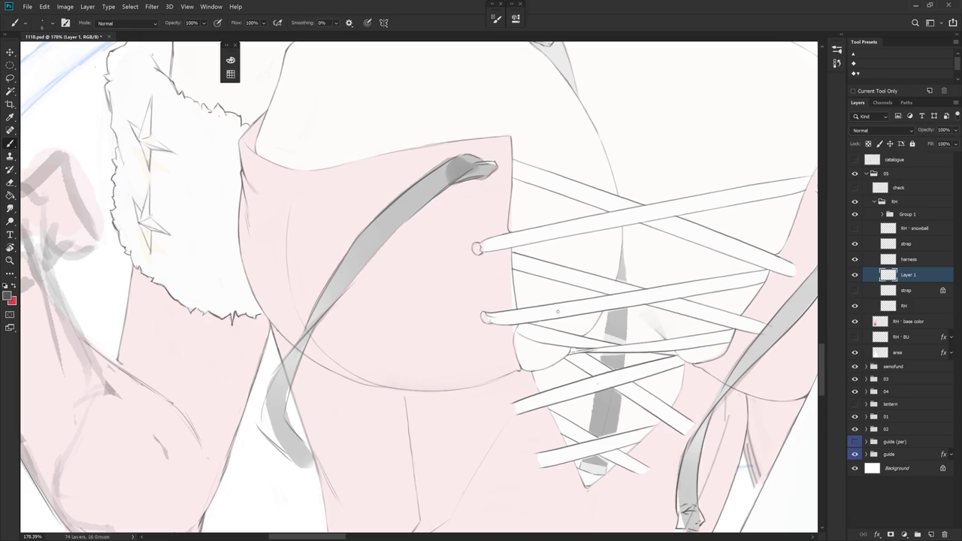
scroll(558, 311, "down", 5, "alt")
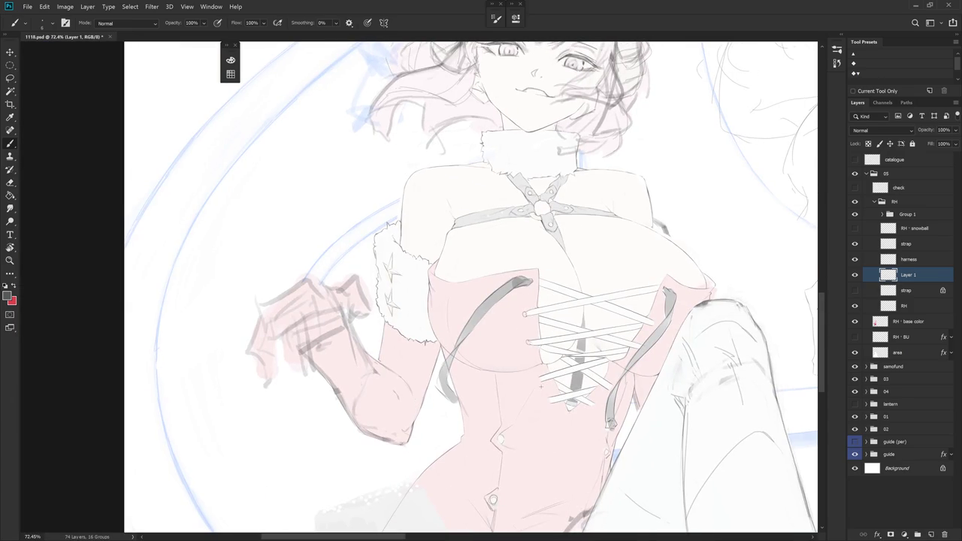
scroll(530, 343, "up", 7, "alt")
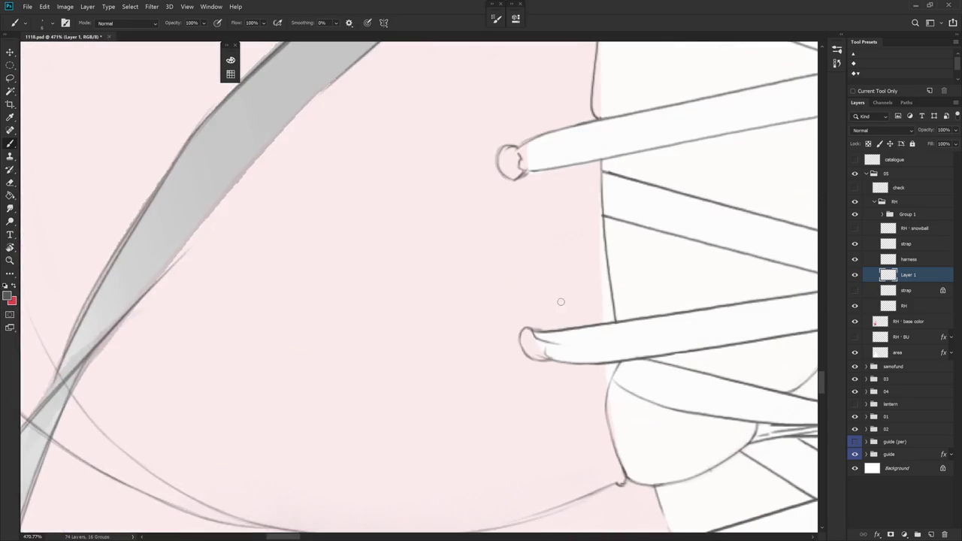
key("e")
key("b")
key("e")
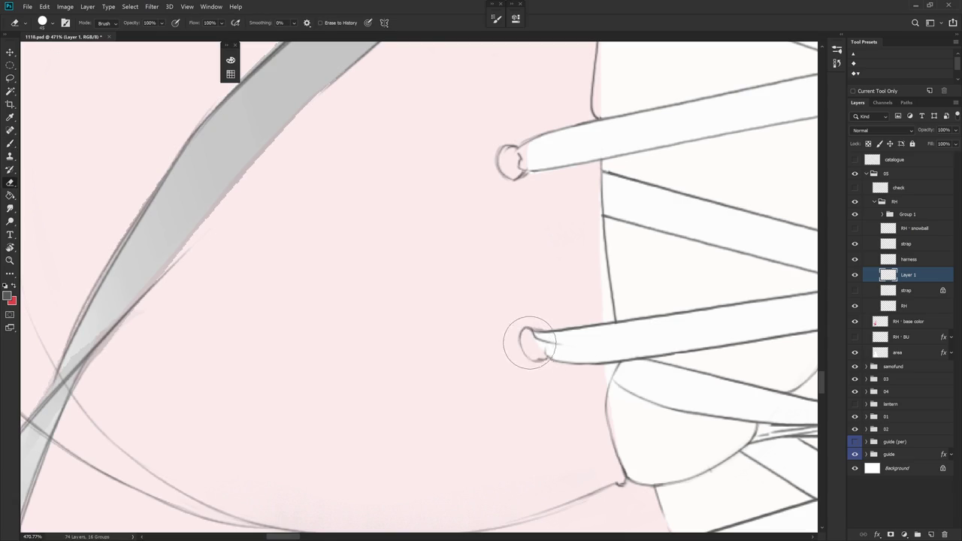
key("b")
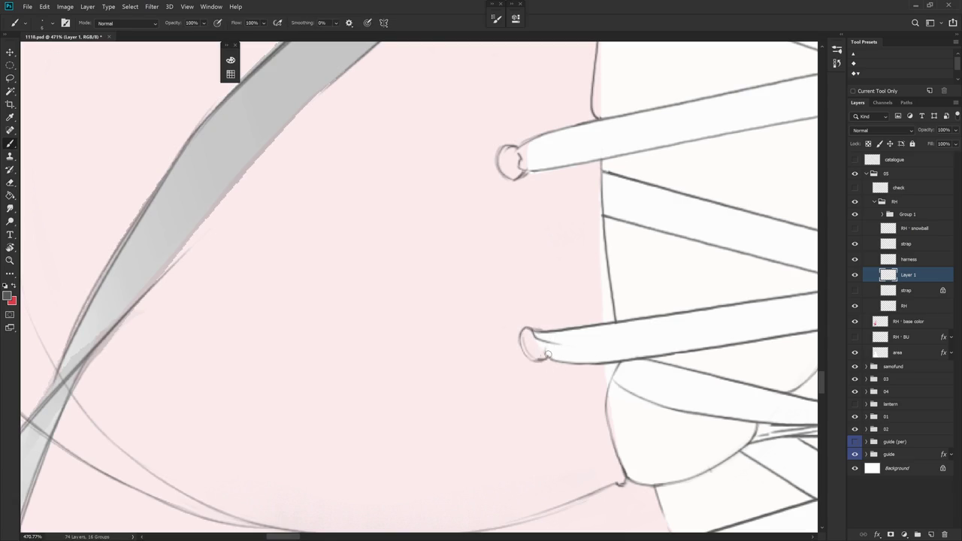
- Darken the upper grommet's left outline and erase stray marks, recentring the lacing in view
scroll(540, 347, "down", 4)
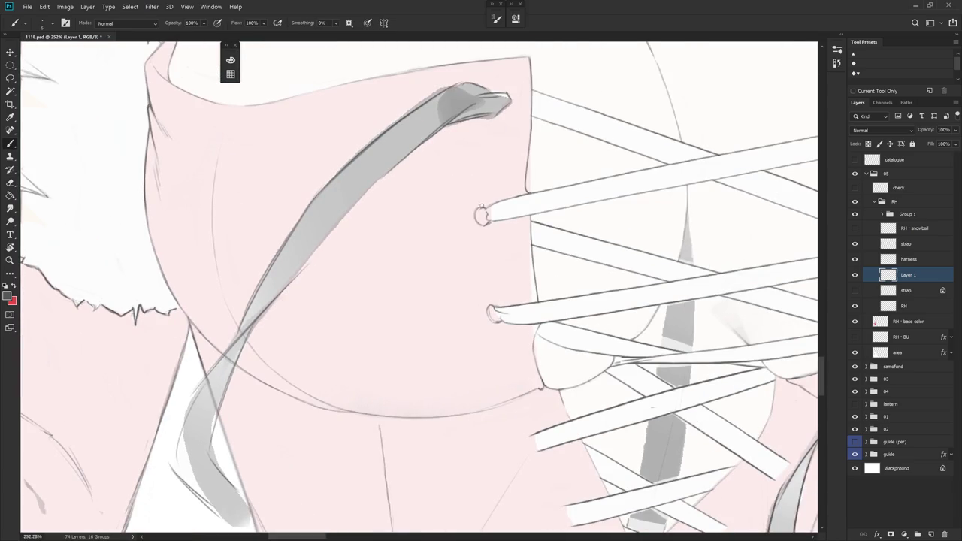
key("e")
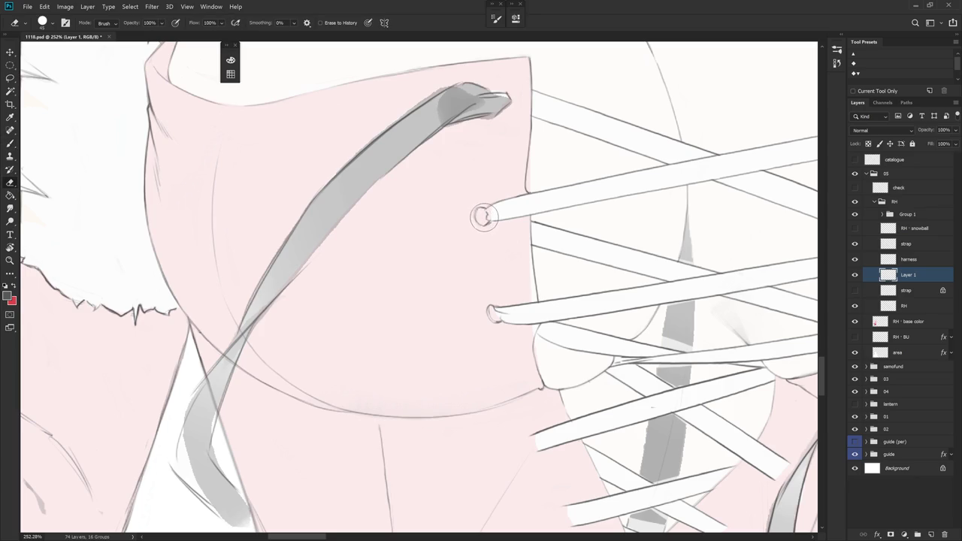
key("b")
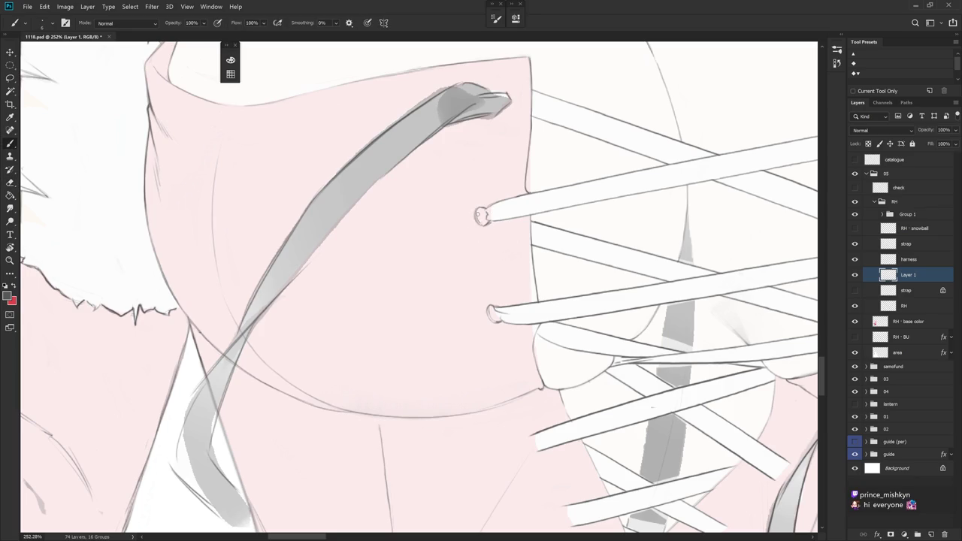
left_click_drag(480, 211, 478, 223)
key("e")
scroll(512, 236, "down", 2)
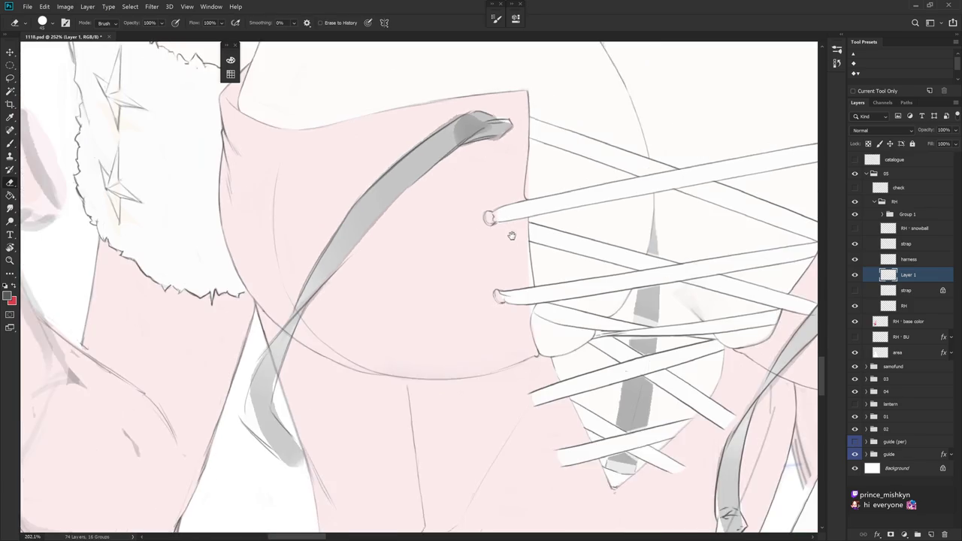
left_click_drag(511, 236, 493, 260)
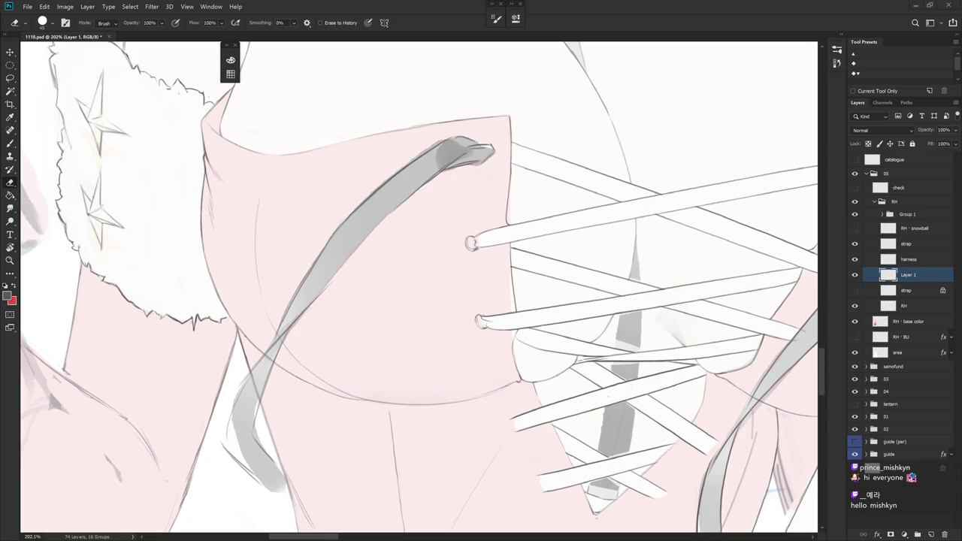
key("r")
mouse_move(606, 282)
left_mouse_down()
mouse_move(518, 247)
mouse_move(567, 358)
left_mouse_up()
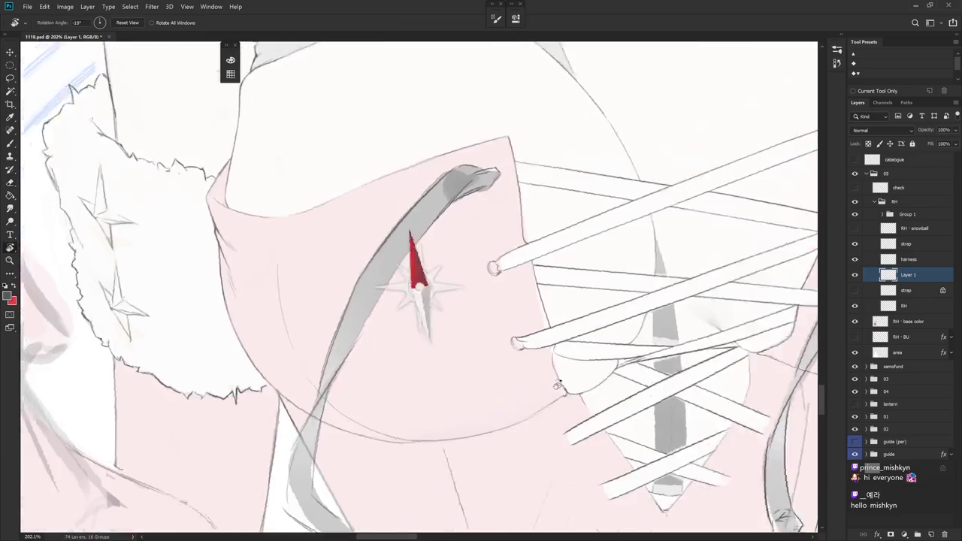
key("b")
left_click_drag(637, 314, 534, 382)
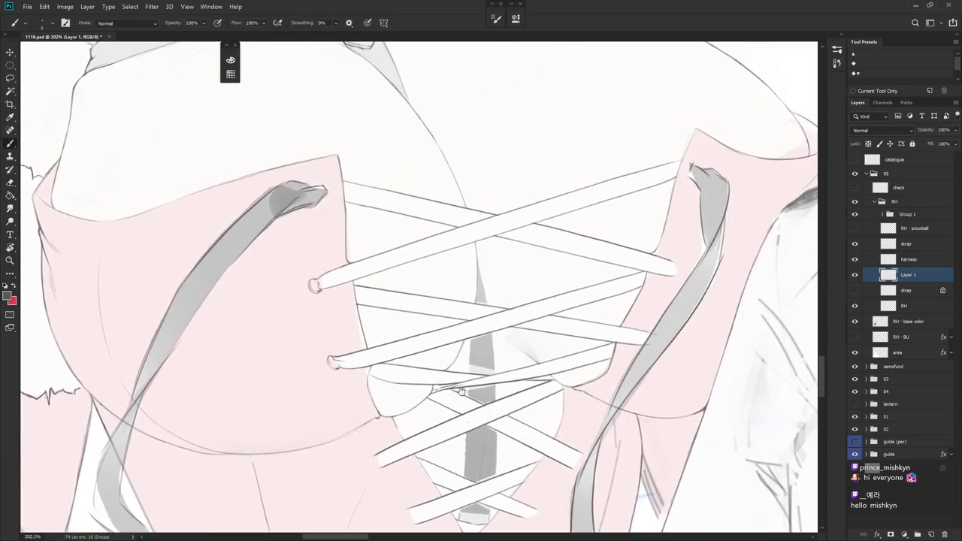
left_click_drag(620, 369, 605, 239)
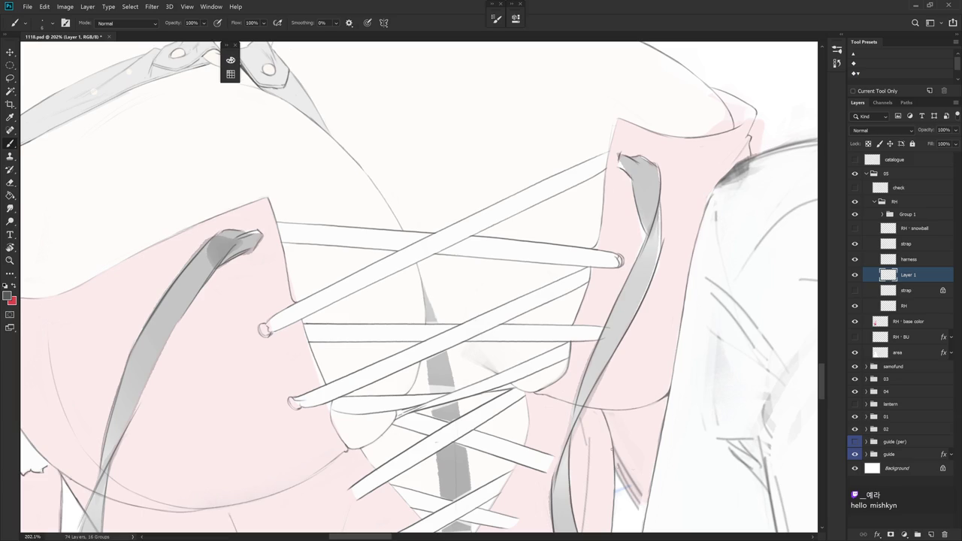
scroll(662, 318, "down", 5)
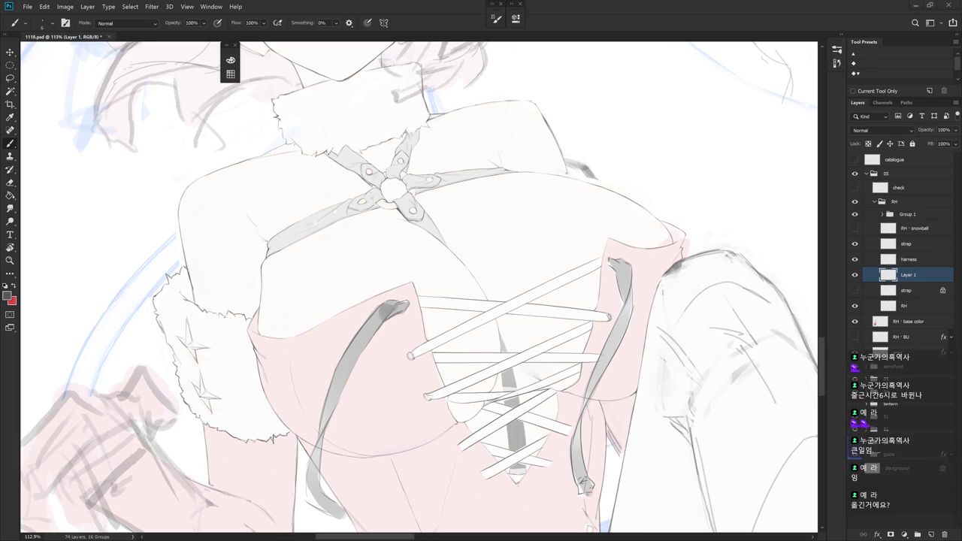
- Zoom around the corset lacing and toggle the strap layer's visibility to check it
left_click_drag(656, 353, 637, 330)
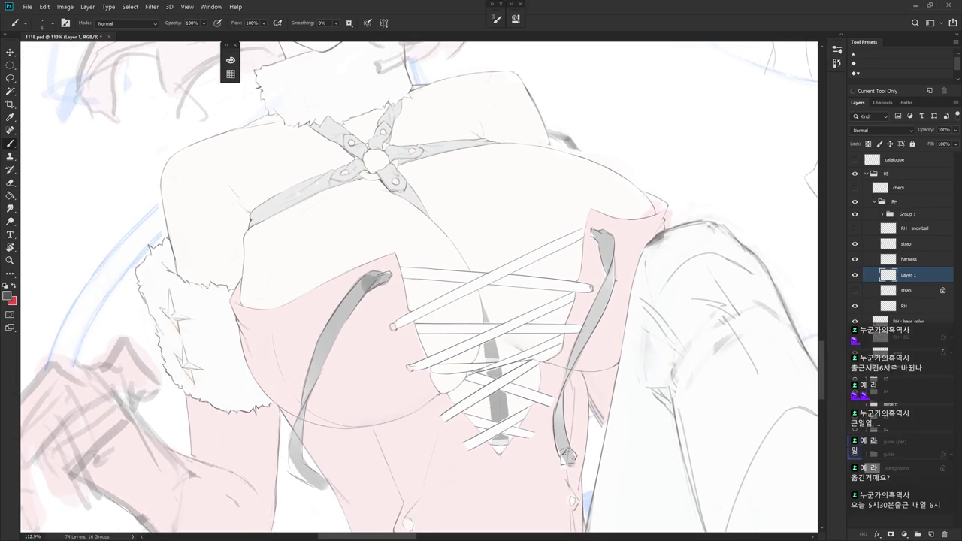
key("e")
scroll(617, 279, "up", 3)
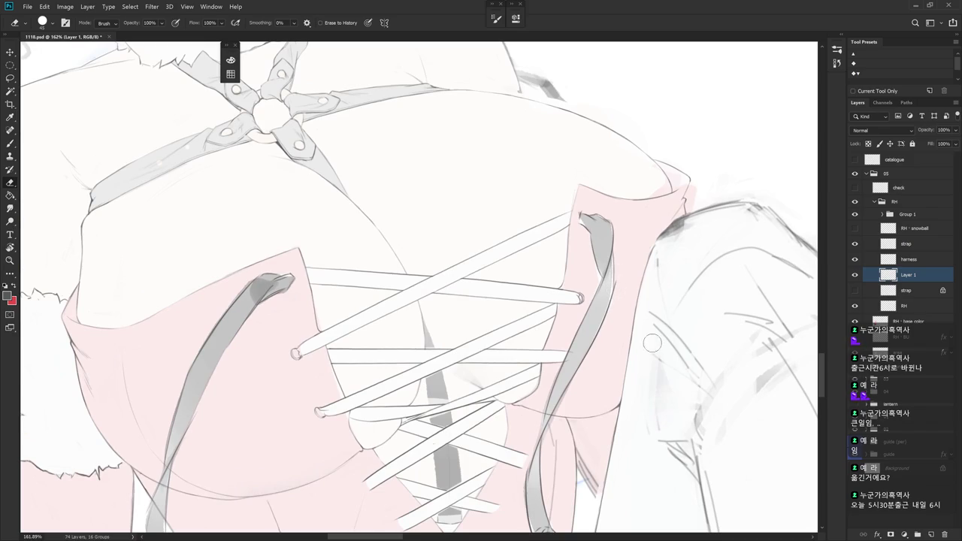
scroll(566, 344, "down", 2)
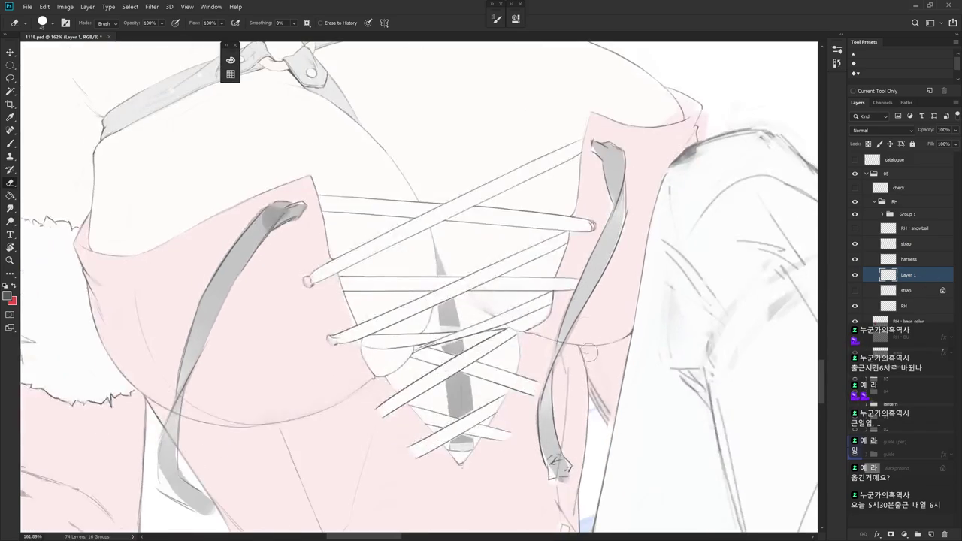
scroll(590, 355, "down", 2)
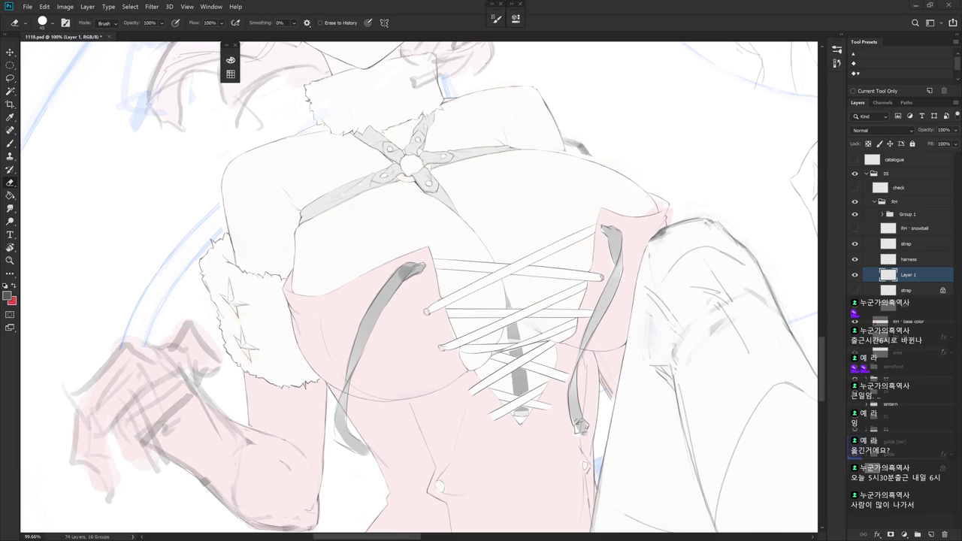
left_click(855, 243)
left_click(854, 244)
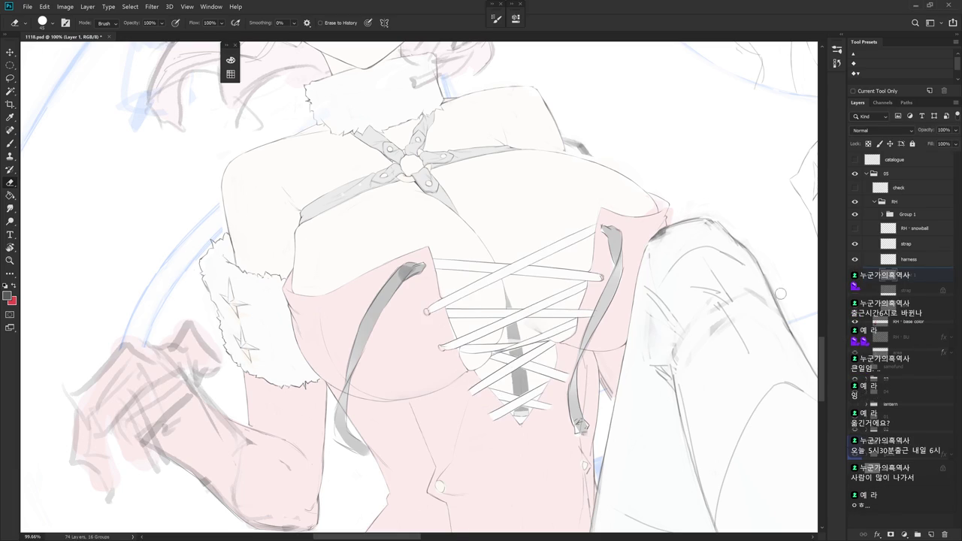
- Switch between Brush and Eraser while zooming, then make the RH layer active
scroll(605, 312, "up", 5)
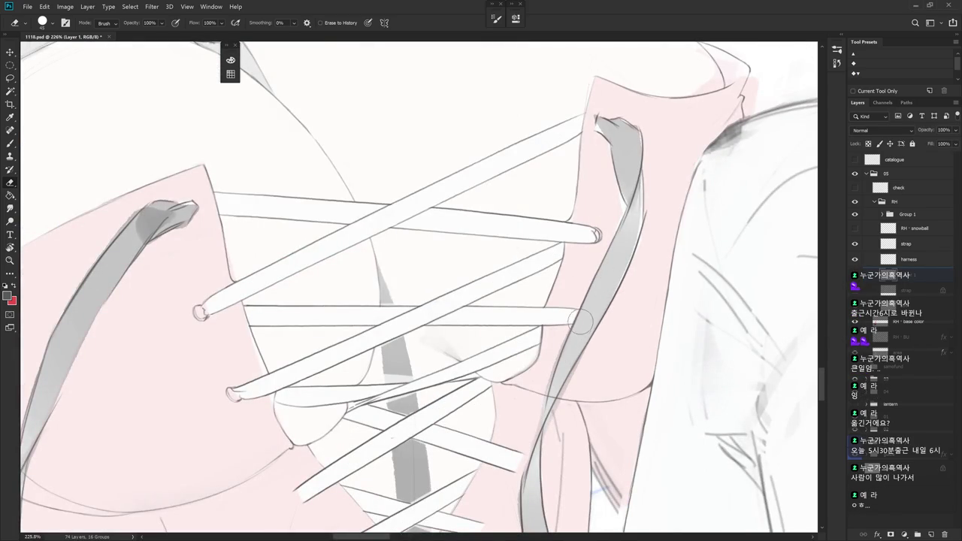
scroll(585, 331, "down", 2)
scroll(598, 361, "down", 1)
scroll(624, 371, "down", 2)
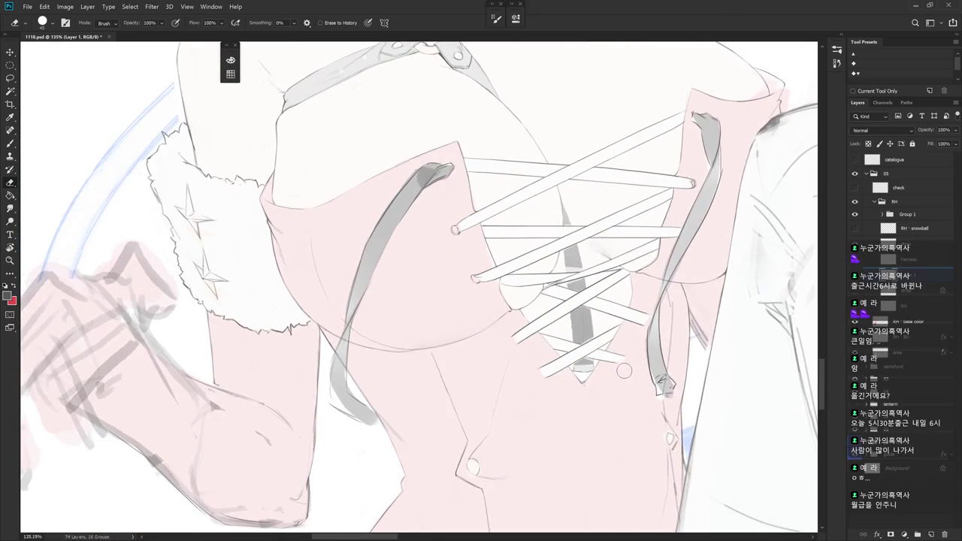
key("b")
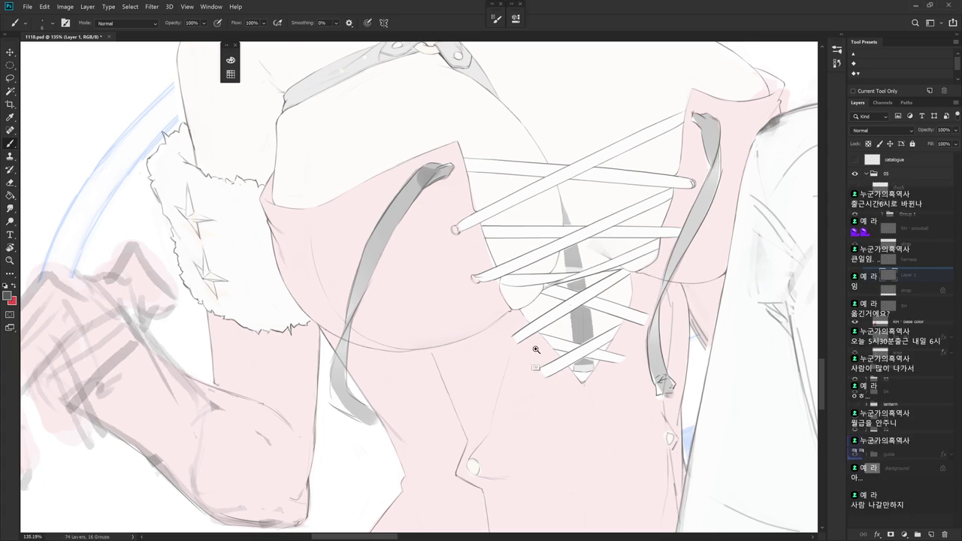
scroll(537, 346, "up", 1)
key("e")
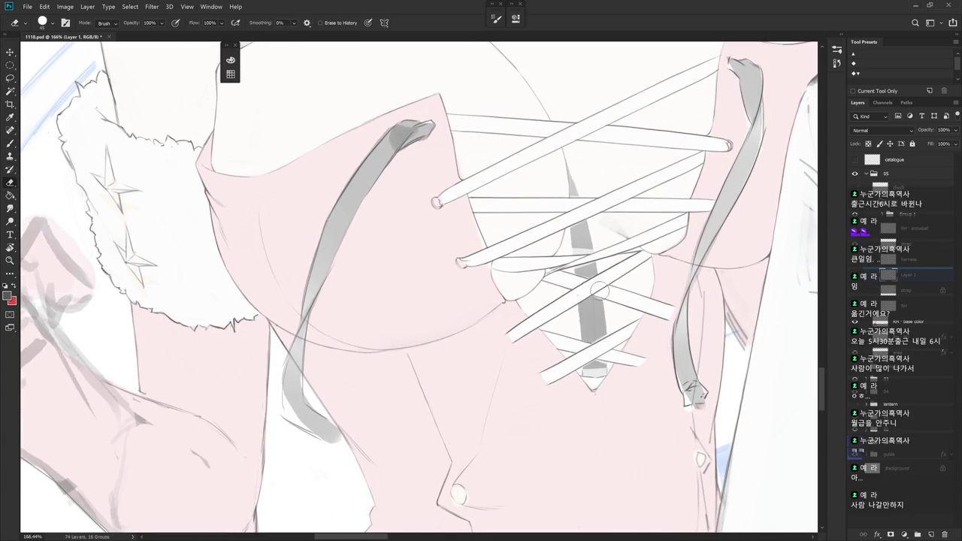
scroll(481, 350, "up", 2)
scroll(511, 338, "up", 1)
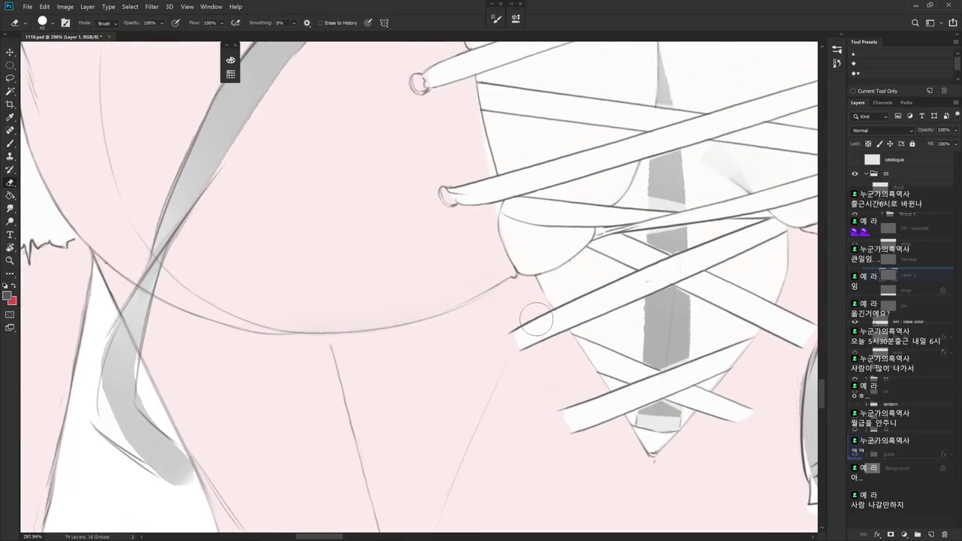
left_click(591, 284, "ctrl")
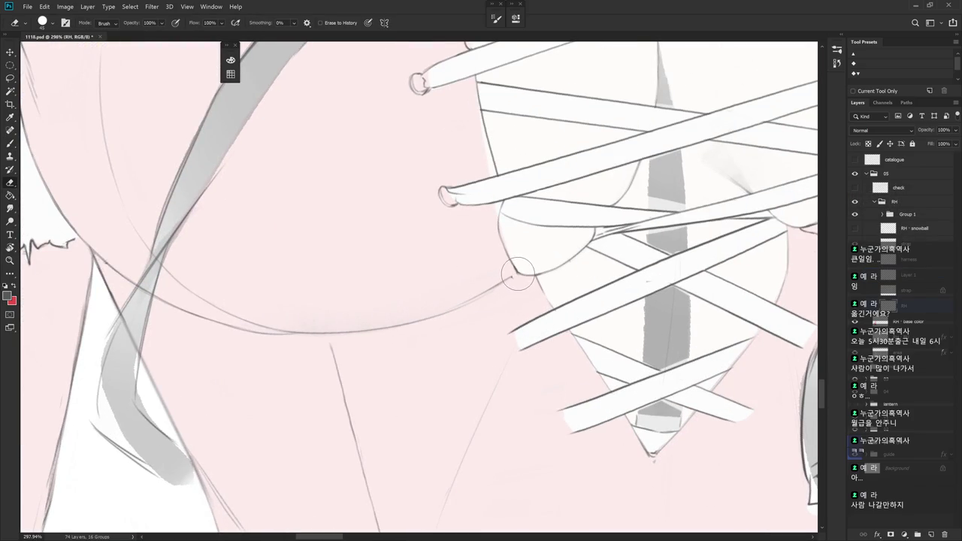
- Paint a short dark stroke on the strap's upper edge next to the lacing grommet
key("b")
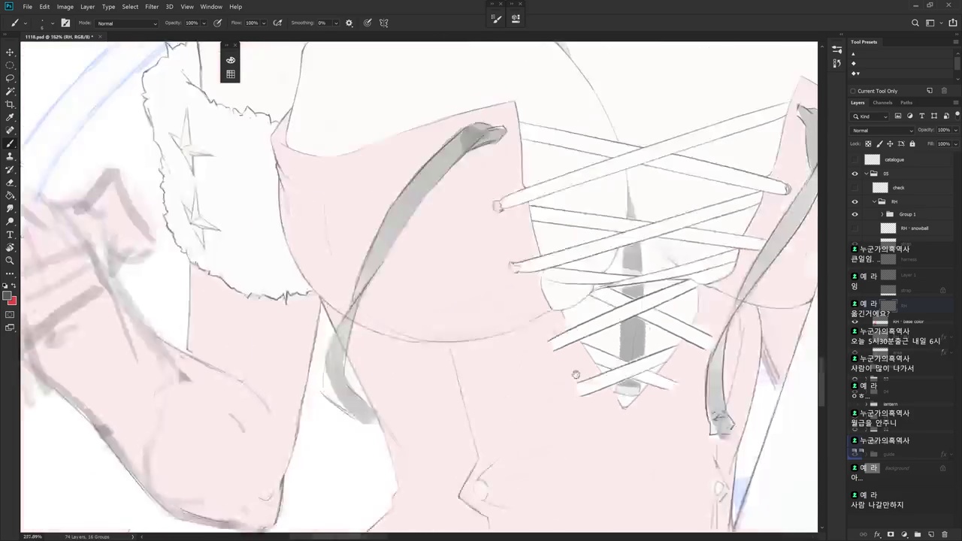
scroll(519, 273, "down", 5)
left_click_drag(519, 273, 503, 289)
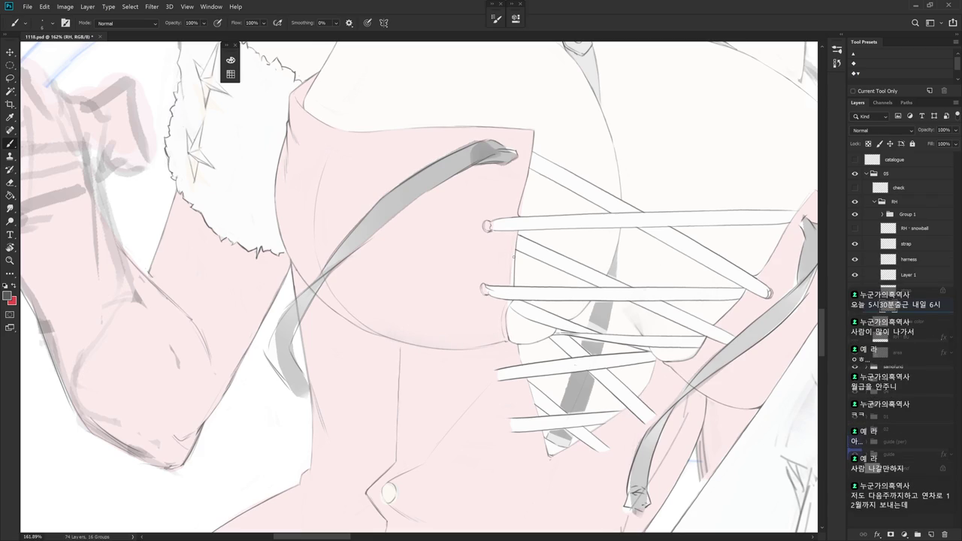
left_click_drag(515, 295, 604, 390)
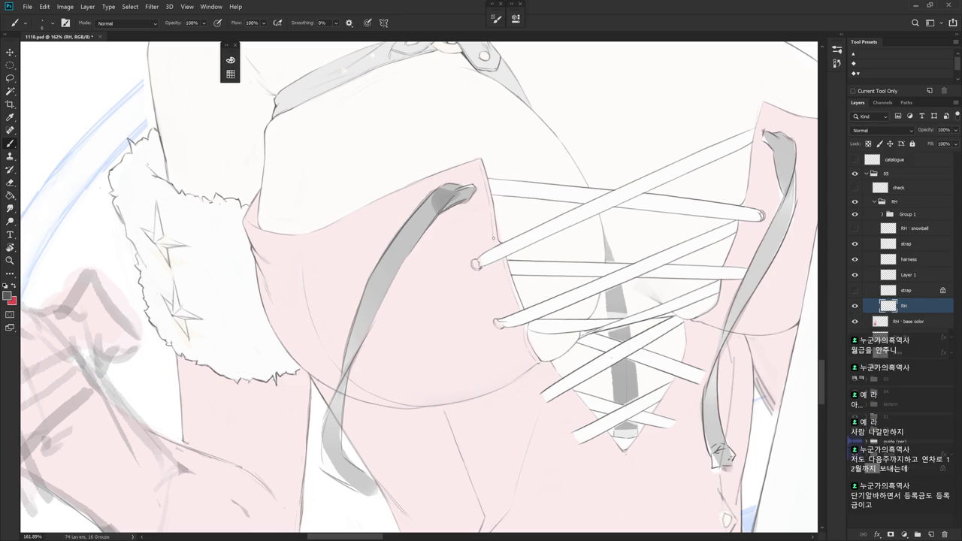
left_click_drag(494, 234, 500, 244)
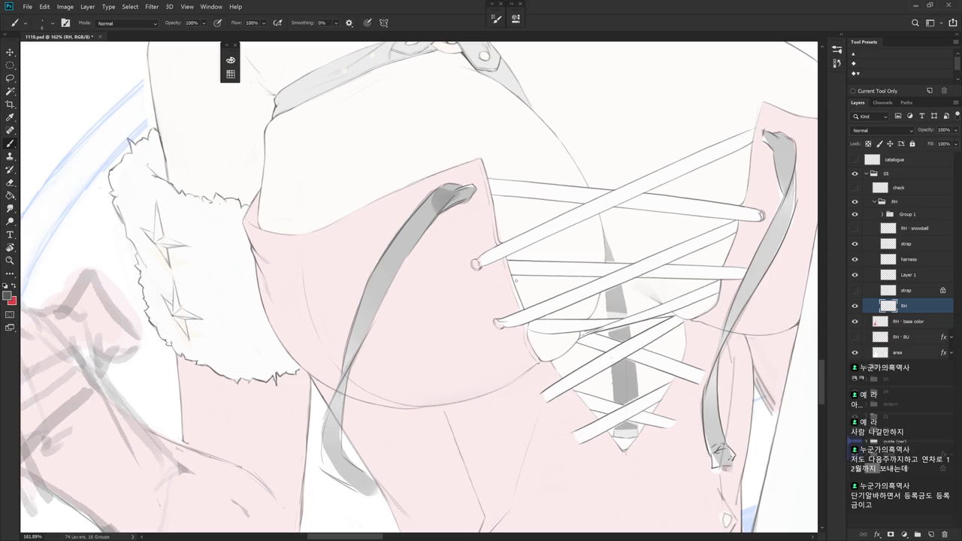
left_click_drag(531, 423, 554, 262)
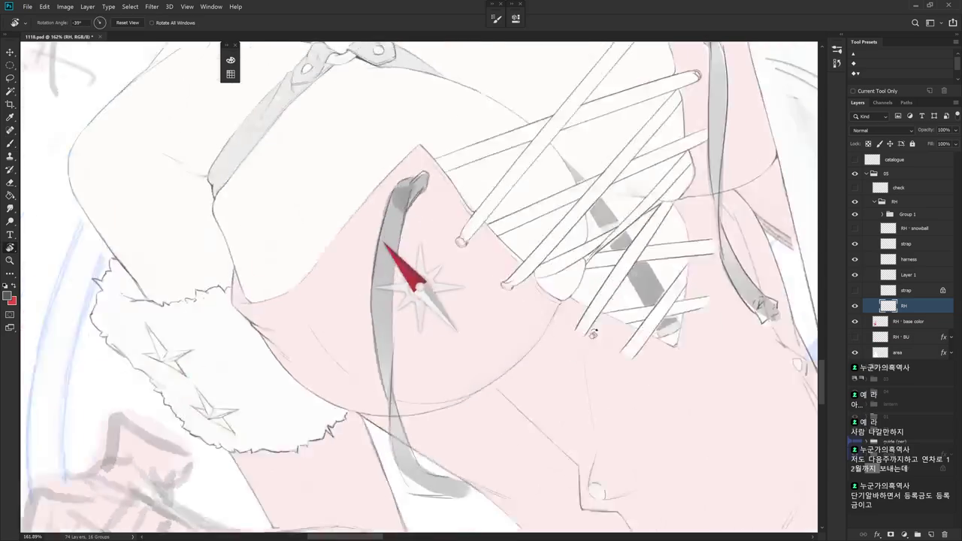
key("e")
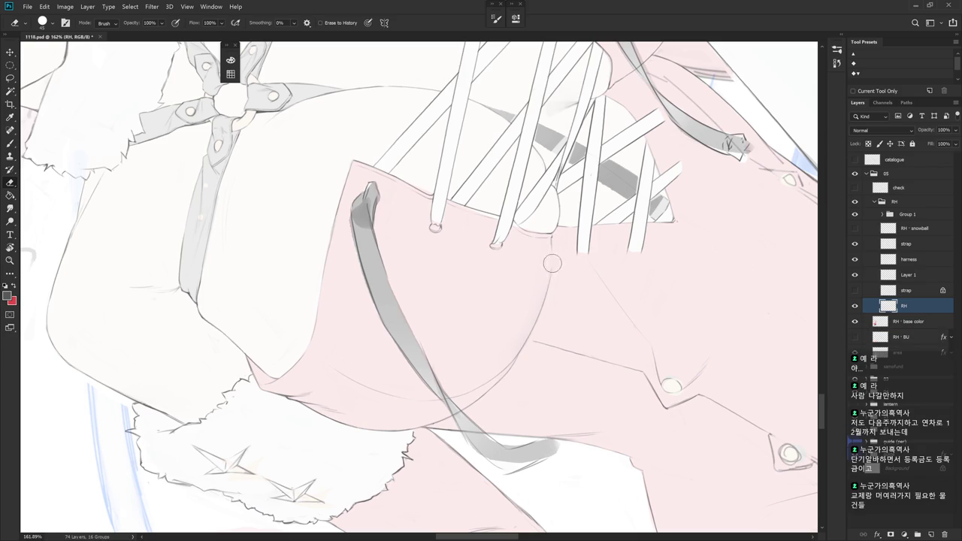
key("b")
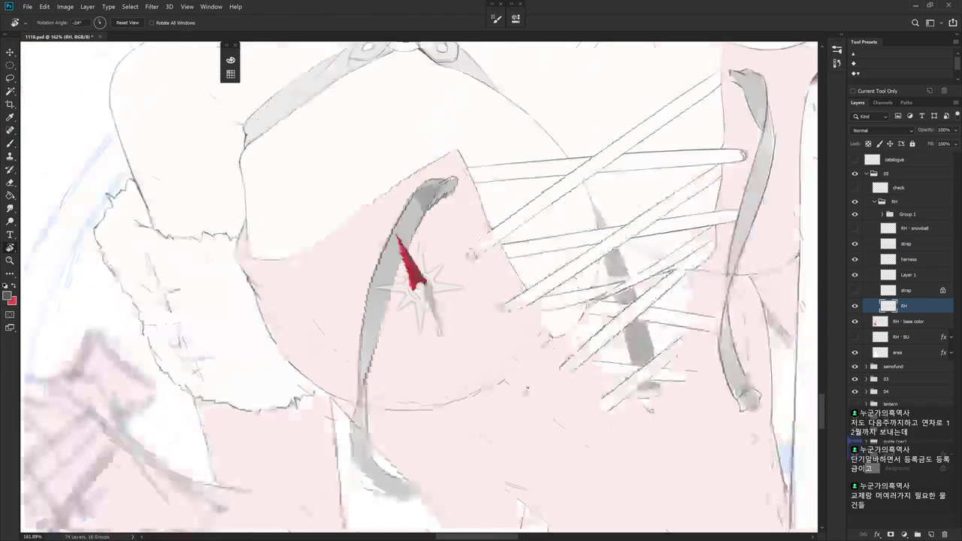
left_click_drag(432, 206, 500, 301)
key("e")
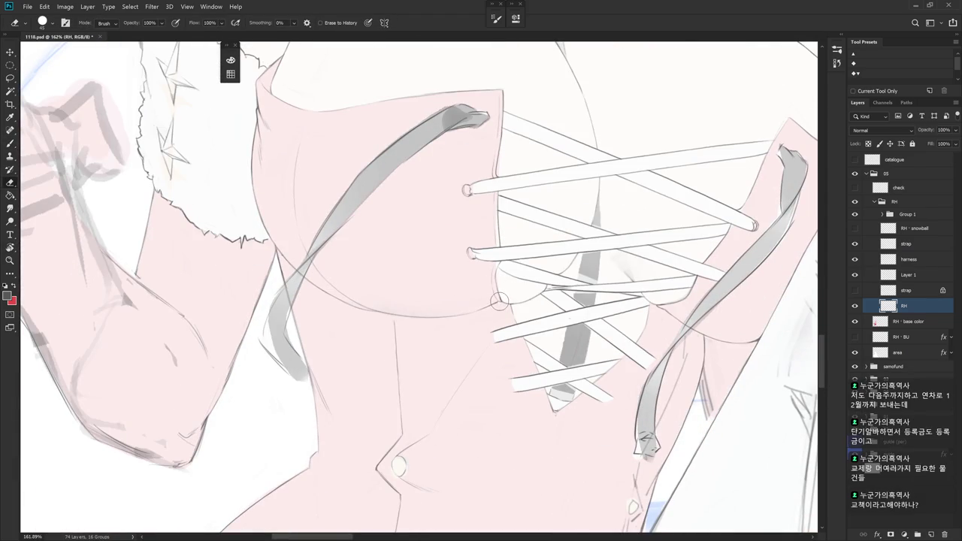
key("b")
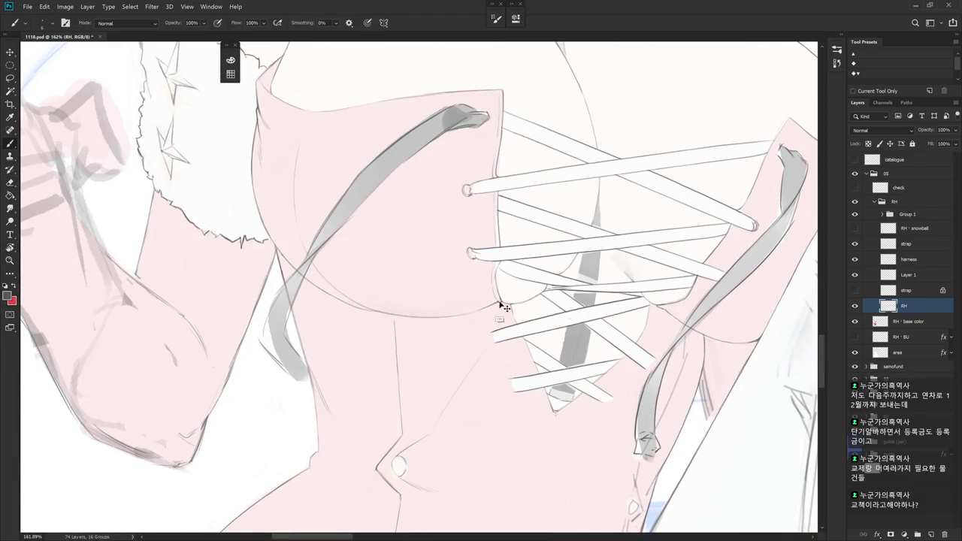
key("e")
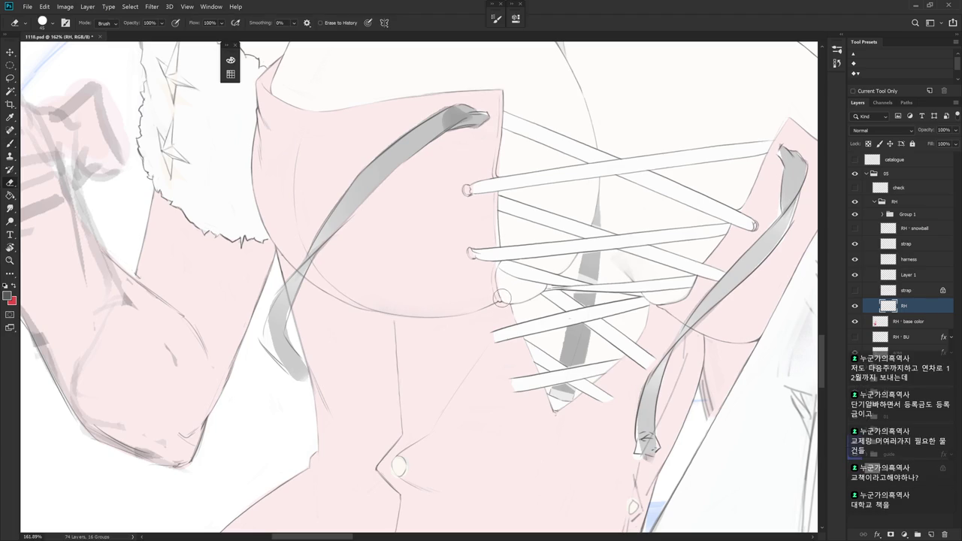
key("b")
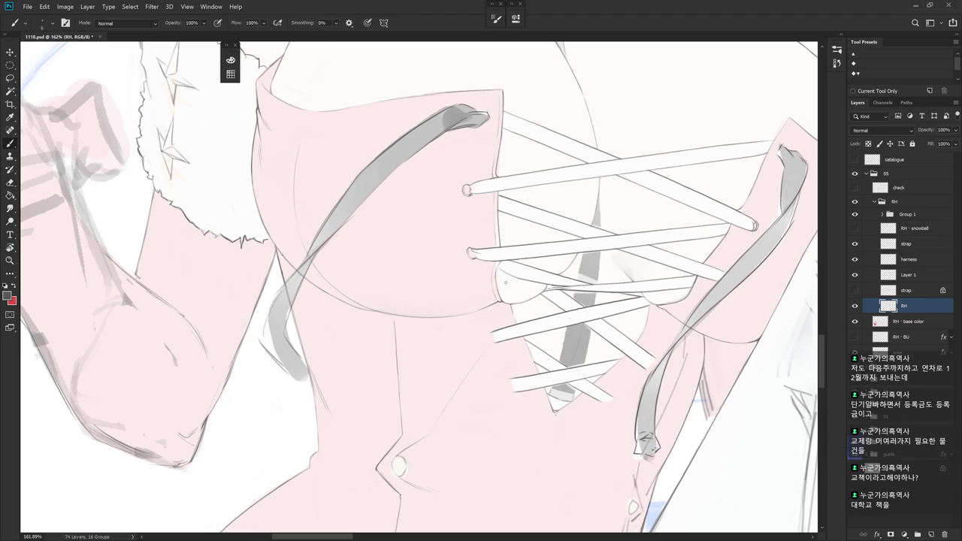
scroll(621, 445, "down", 3)
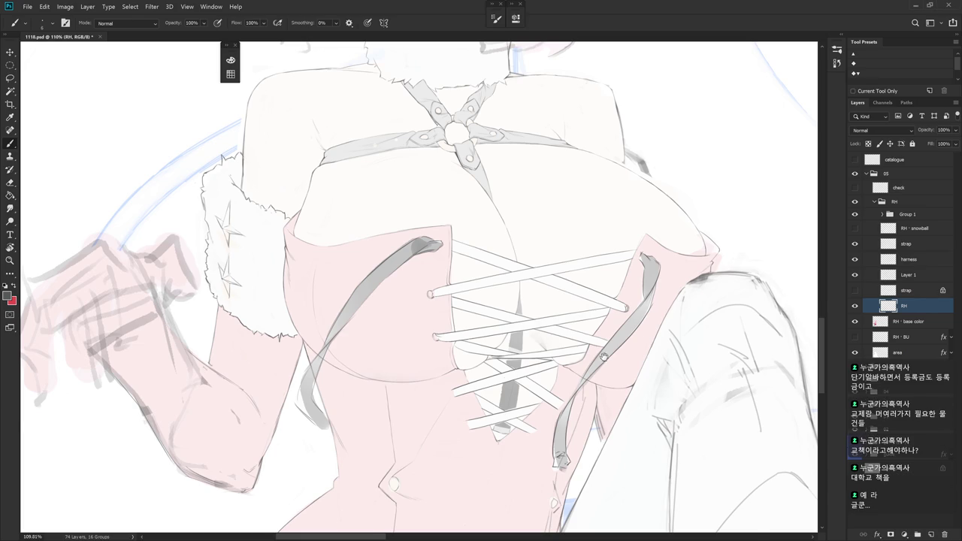
- Rotate and zoom onto the corset, toggle the lacing's visibility, and select Layer 1
left_click_drag(560, 382, 607, 371)
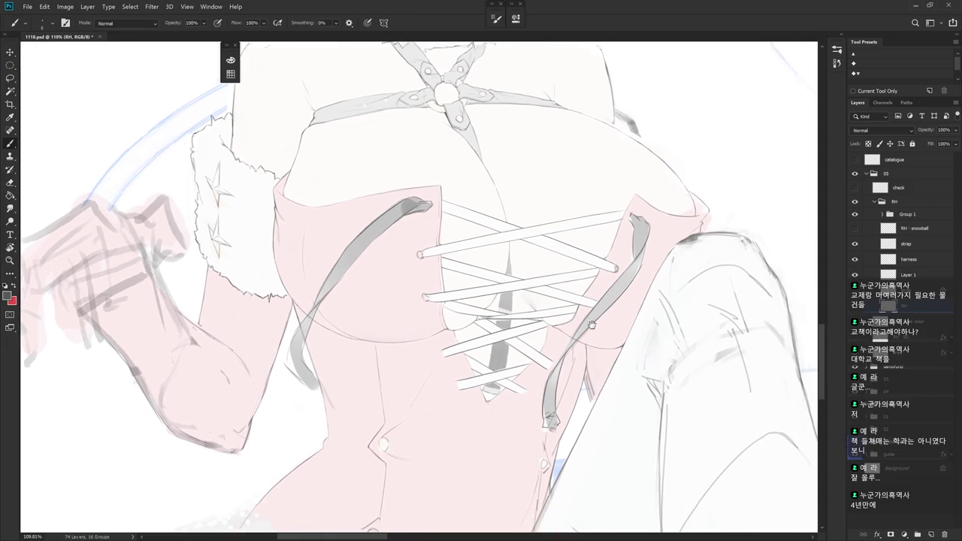
left_click_drag(679, 356, 506, 403)
scroll(506, 403, "up", 4)
scroll(506, 402, "up", 4)
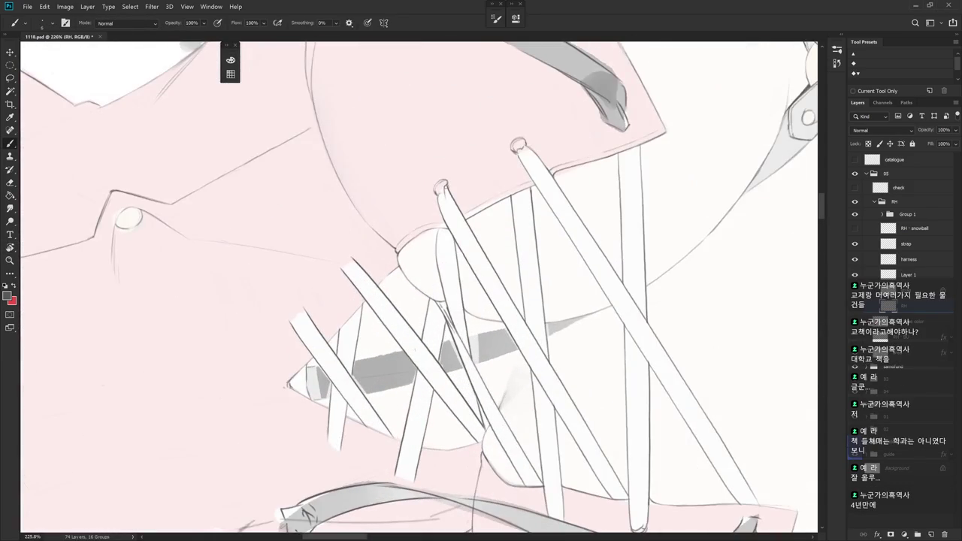
key("e")
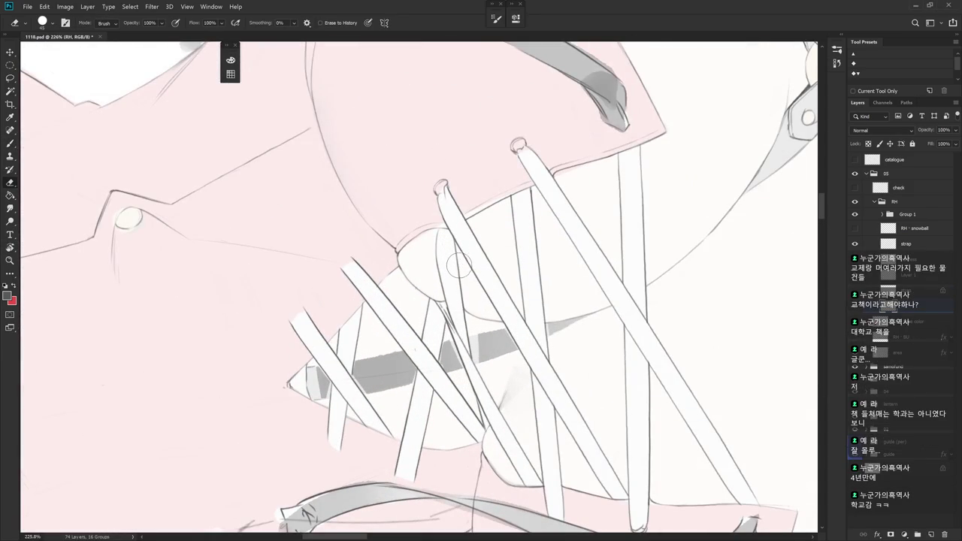
scroll(492, 279, "down", 5)
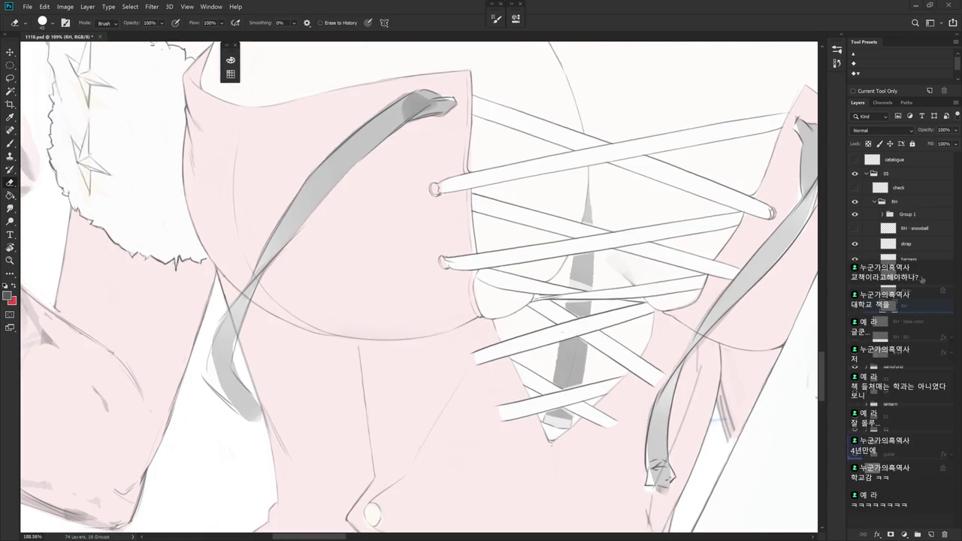
left_click(903, 310)
left_click(854, 282)
left_click(855, 282)
left_click_drag(638, 324, 607, 364)
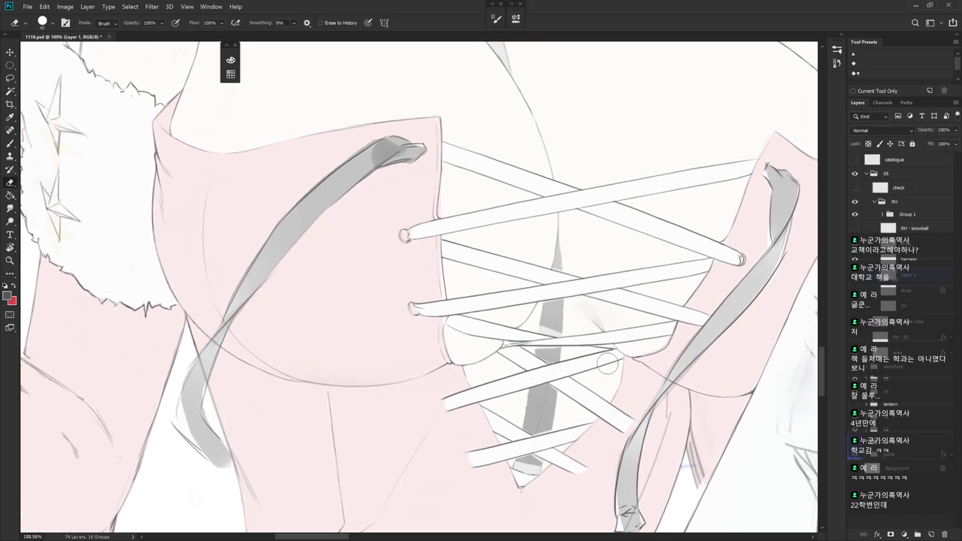
- Attempt erasing on the RH layer, dismiss the eraser error, and switch between strap and RH layers
left_click(912, 298)
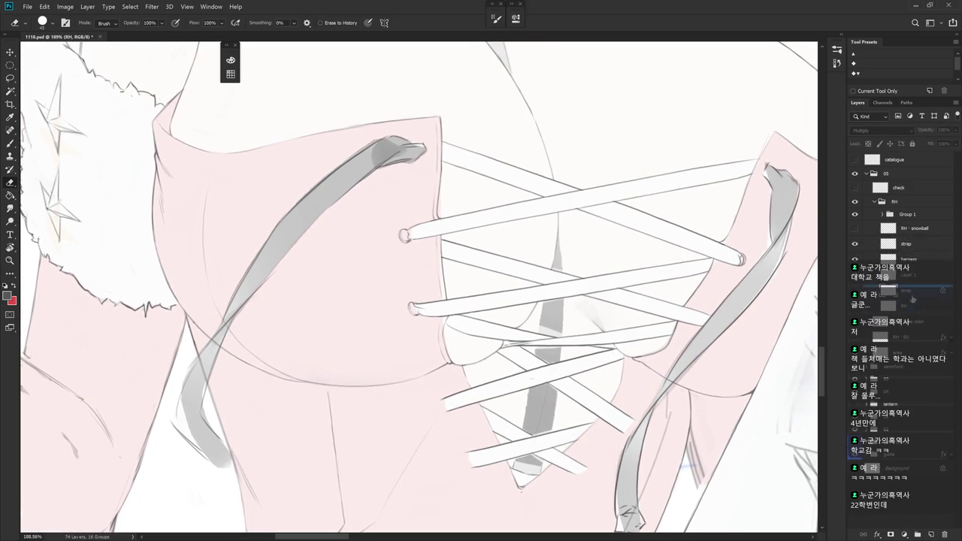
left_click(621, 251)
key("Return")
left_click(899, 314)
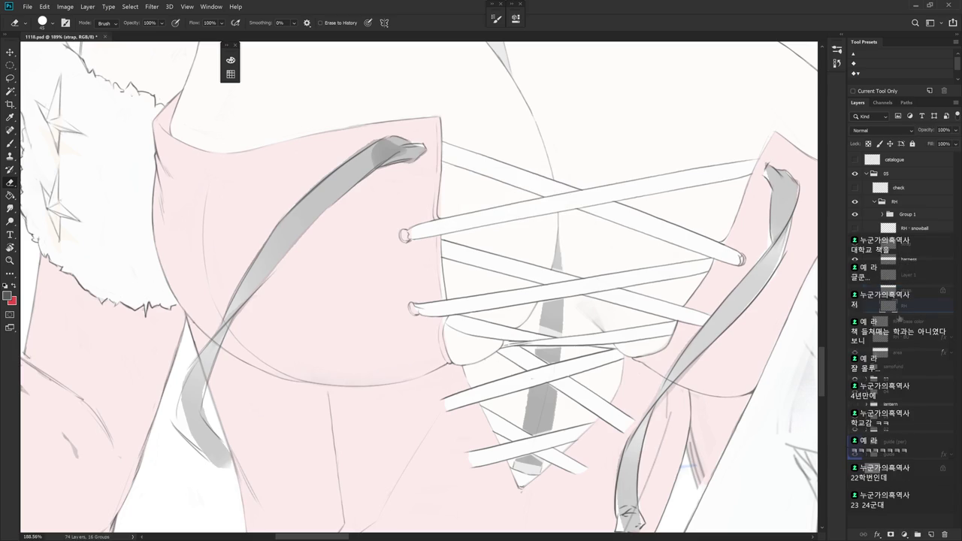
left_click(902, 304)
- Toggle the lace-line and centre-strip layers to compare them, then select the harness layer
left_click(855, 309)
left_click(855, 309)
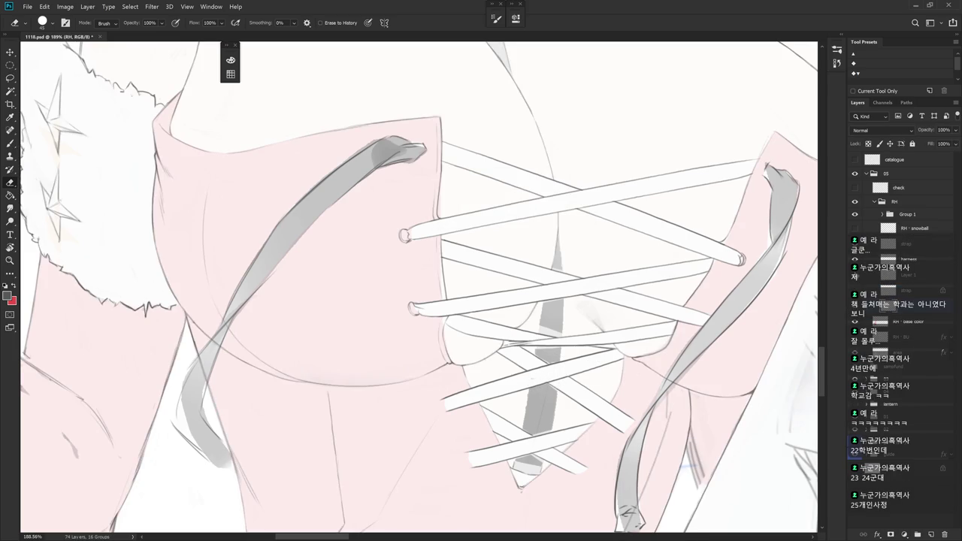
left_click(856, 278)
left_click(856, 277)
left_click(854, 261)
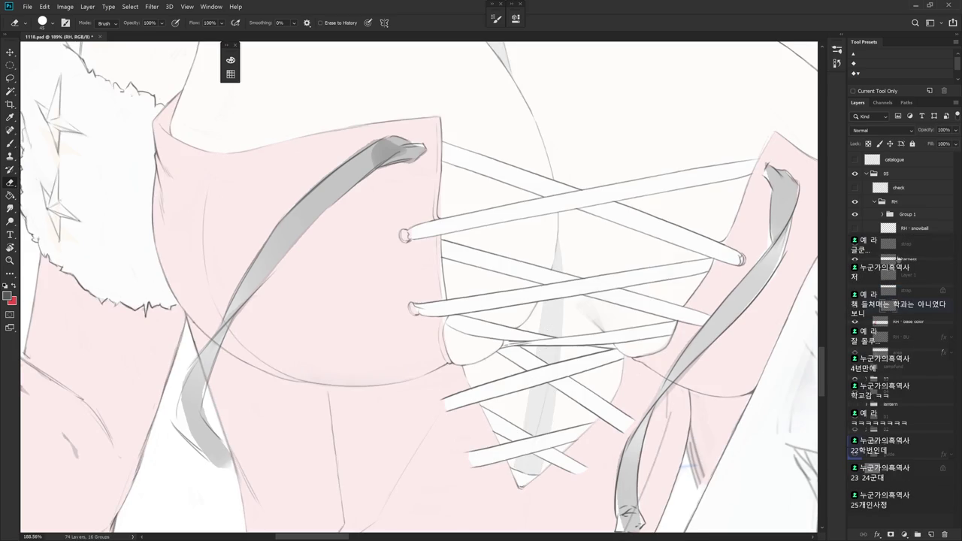
left_click(906, 260)
scroll(553, 376, "down", 3)
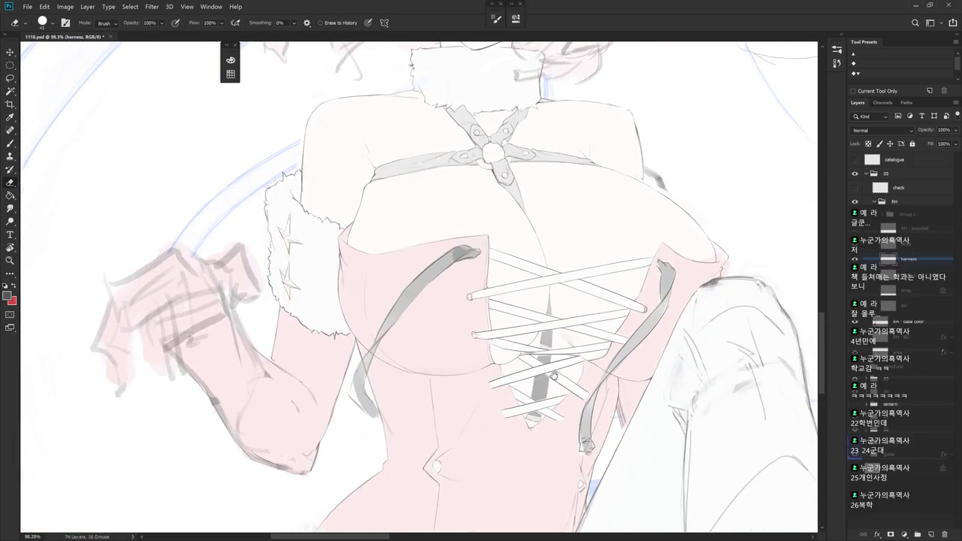
key("b")
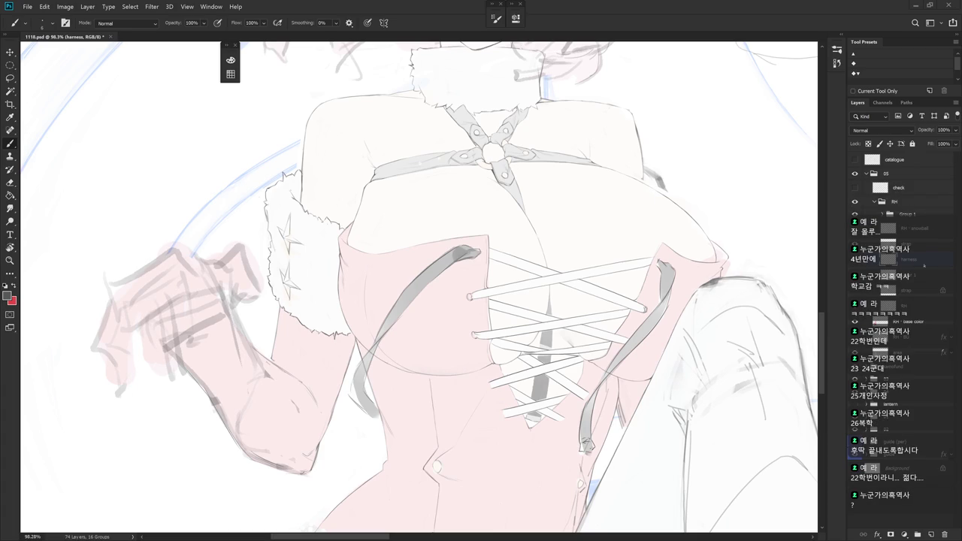
left_click_drag(618, 354, 589, 363)
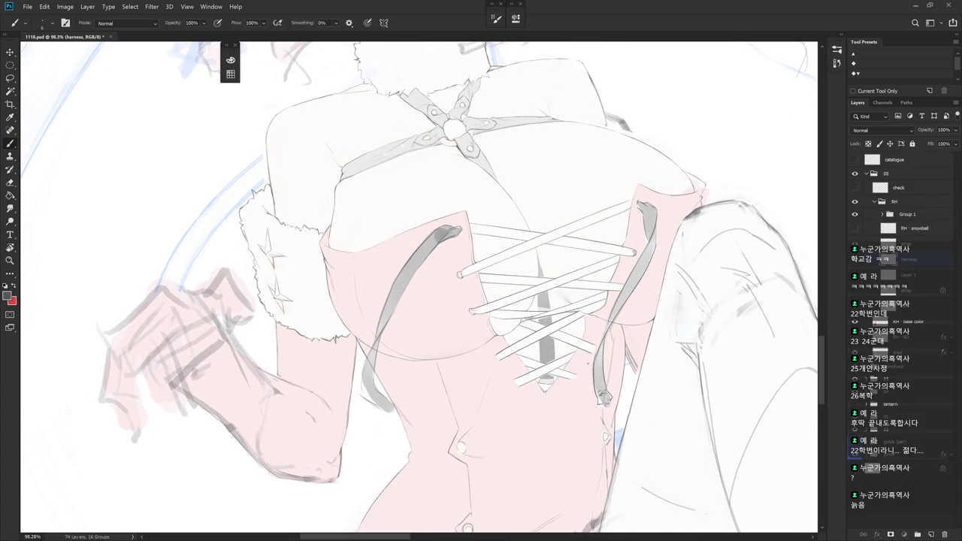
left_click_drag(577, 351, 593, 367)
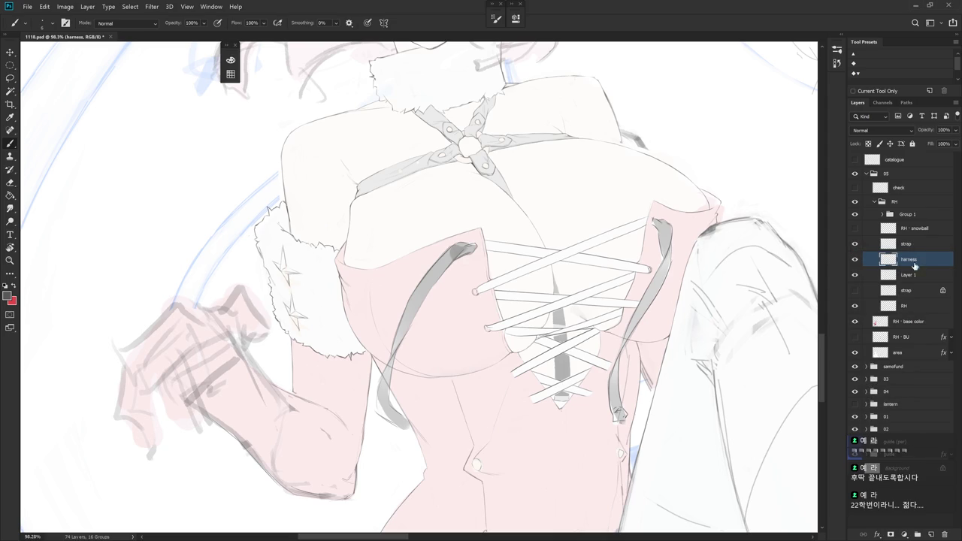
left_click(863, 245)
scroll(624, 323, "up", 2)
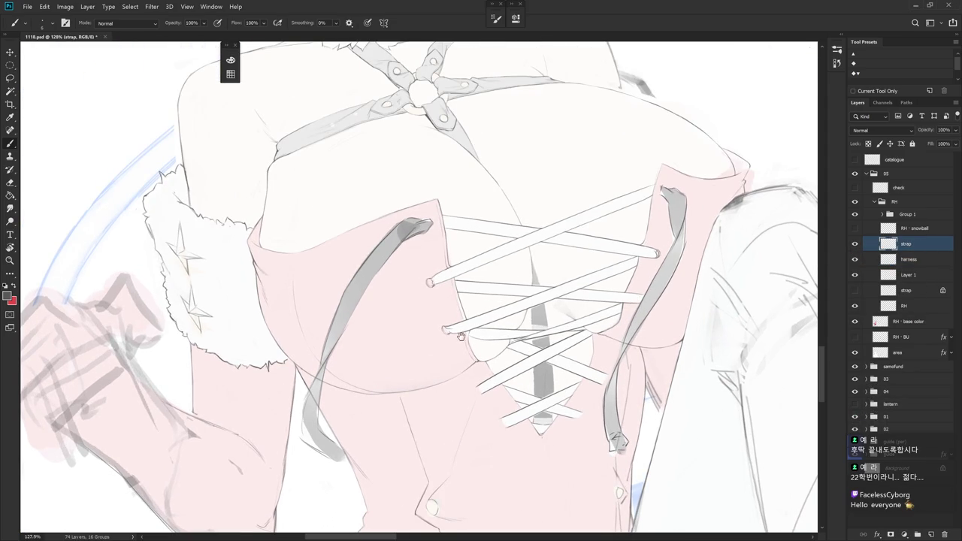
left_click_drag(634, 299, 701, 371)
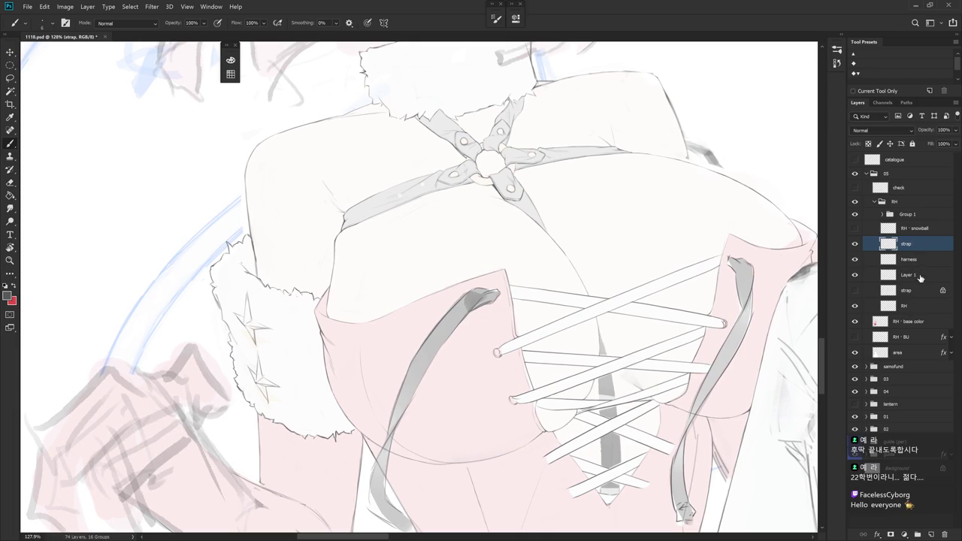
left_click(854, 243)
left_click(854, 243)
key("e")
mouse_move(408, 260)
left_mouse_down()
mouse_move(493, 255)
mouse_move(476, 314)
mouse_move(483, 265)
left_mouse_up()
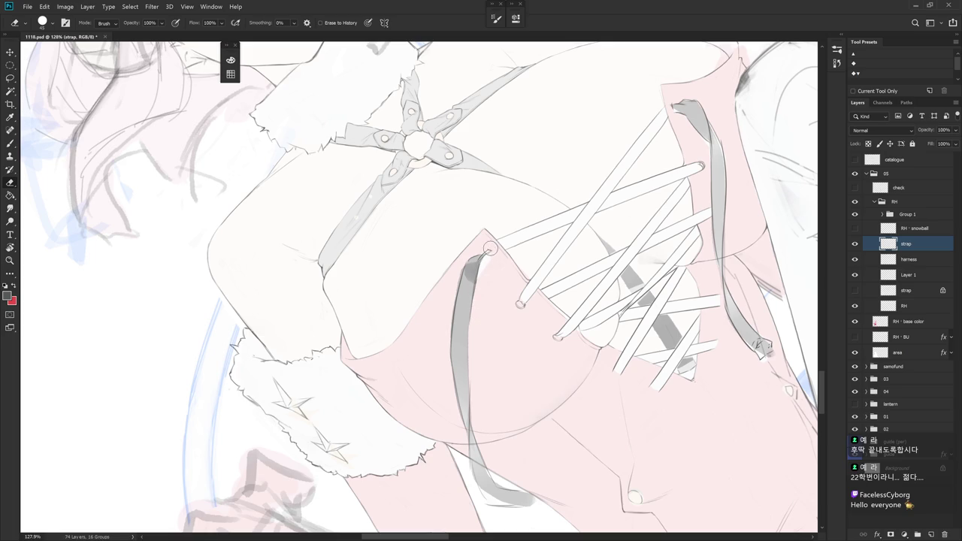
key("b")
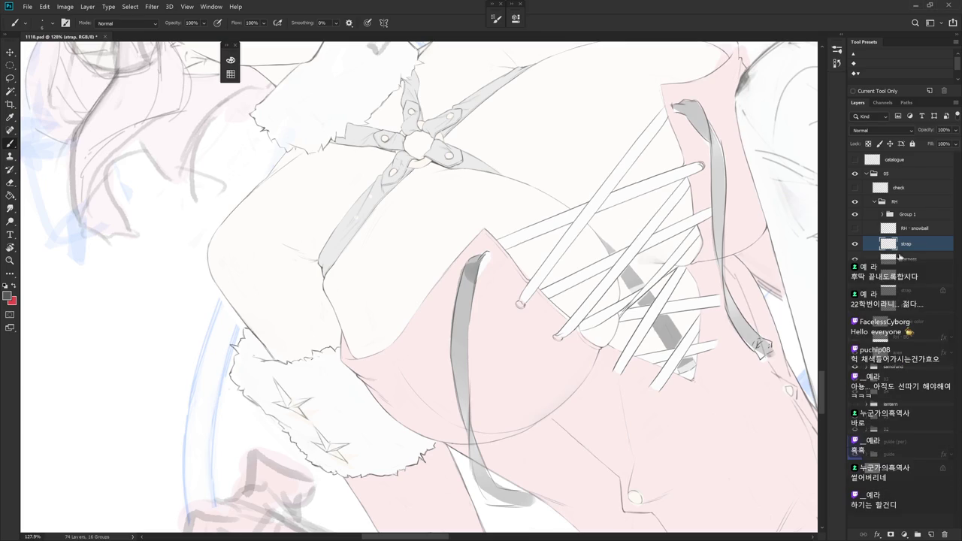
scroll(419, 285, "down", 5)
left_click_drag(418, 286, 467, 226)
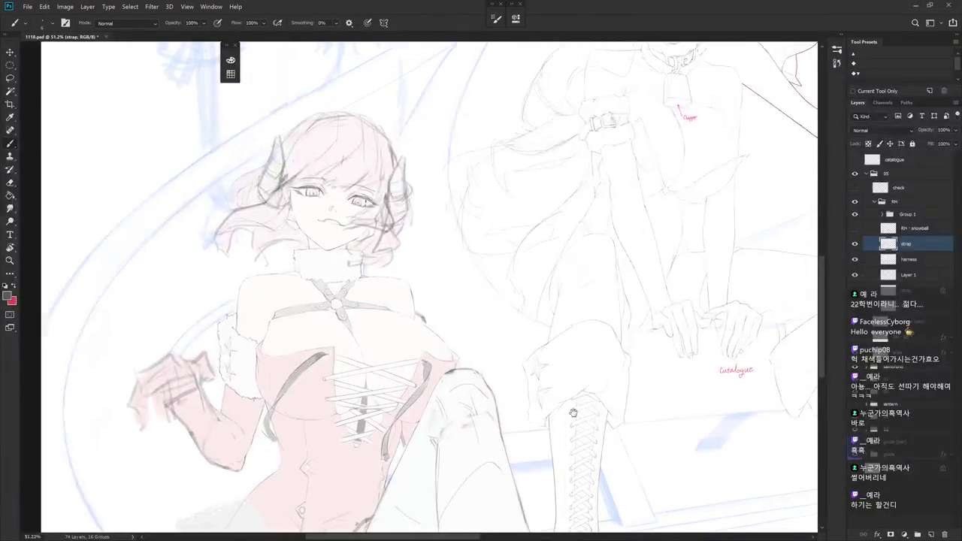
mouse_move(498, 393)
left_mouse_down()
mouse_move(560, 465)
mouse_move(462, 450)
mouse_move(597, 288)
mouse_move(618, 439)
mouse_move(595, 385)
mouse_move(618, 481)
left_mouse_up()
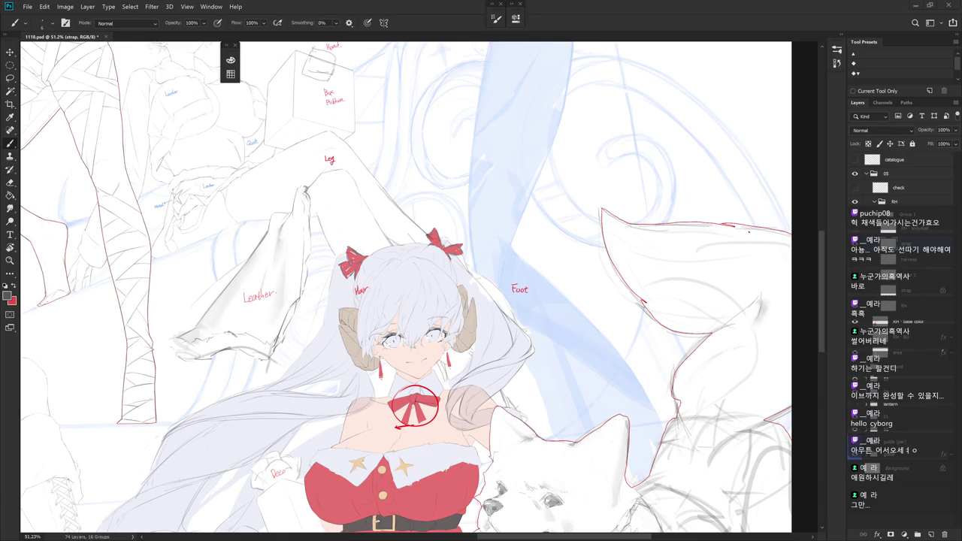
scroll(426, 414, "down", 3)
scroll(606, 377, "down", 2)
scroll(607, 377, "left", 3)
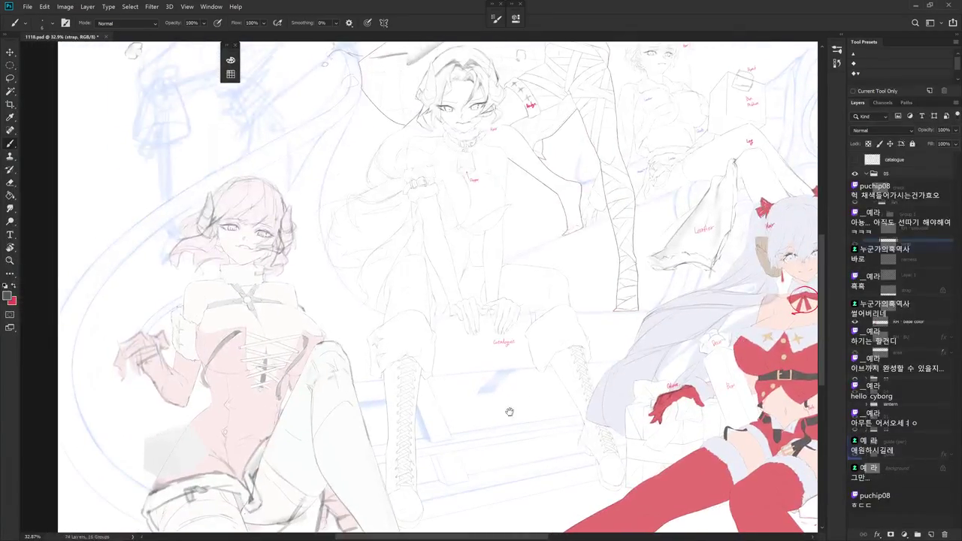
scroll(509, 351, "left", 5)
scroll(508, 351, "down", 1)
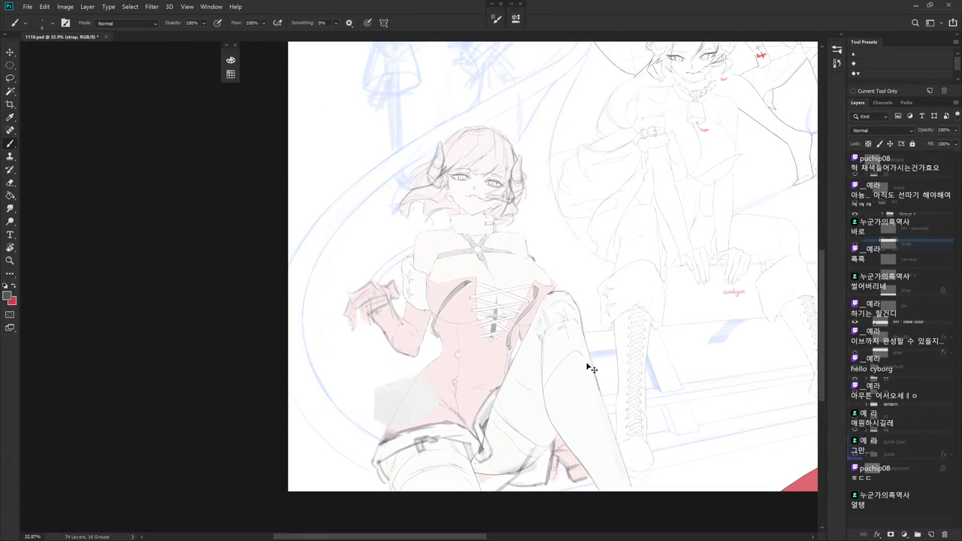
scroll(571, 352, "up", 2)
scroll(526, 321, "up", 2)
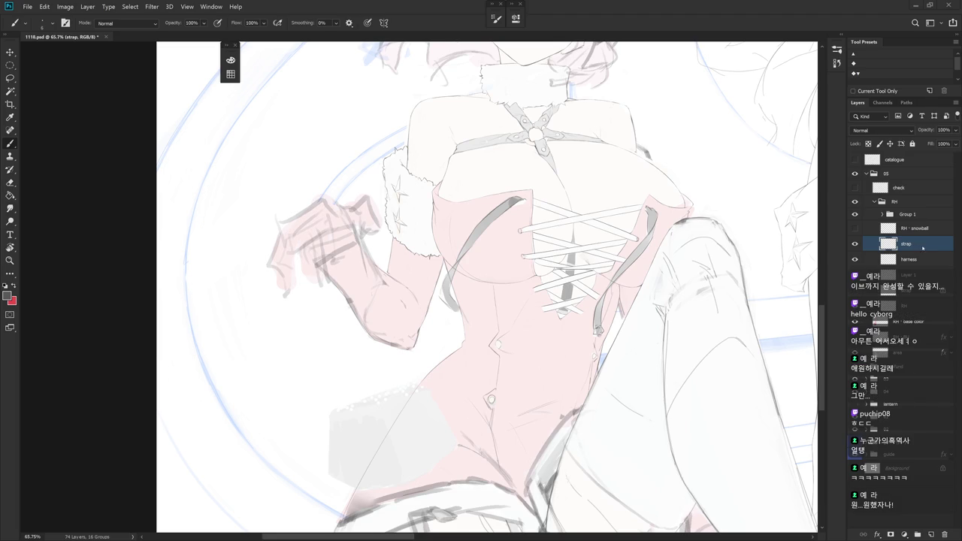
- Rotate and zoom onto the corset and toggle the strap layer's visibility to check underneath
left_click_drag(632, 327, 525, 429)
key("r")
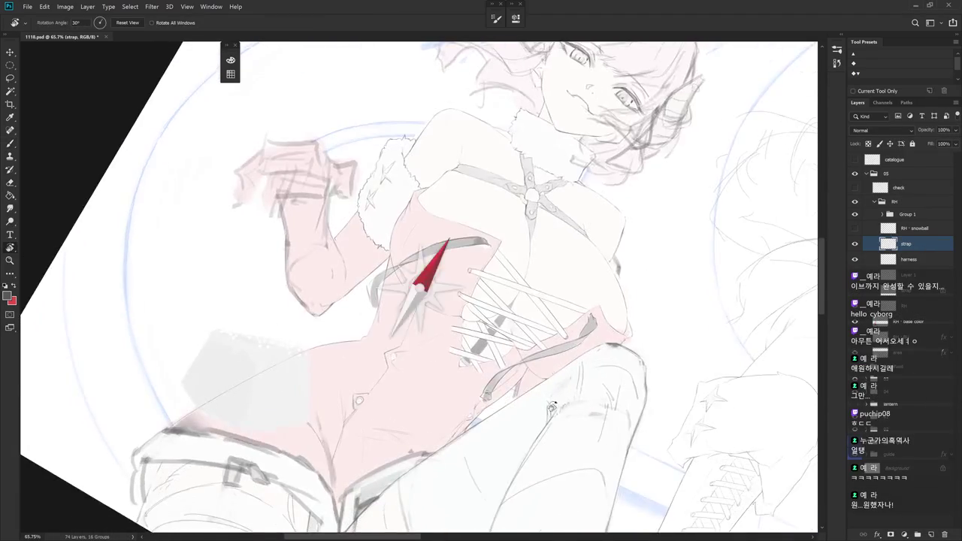
scroll(526, 346, "up", 5)
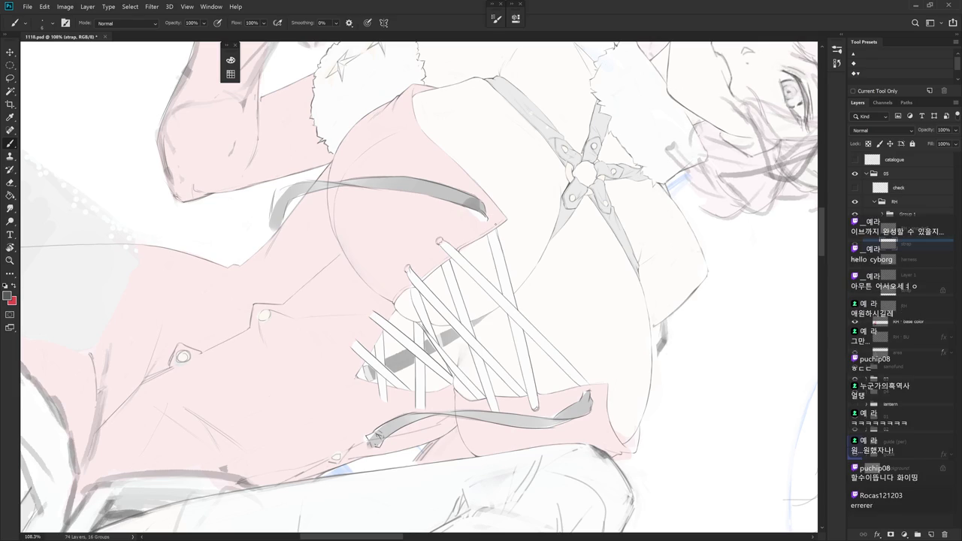
key("e")
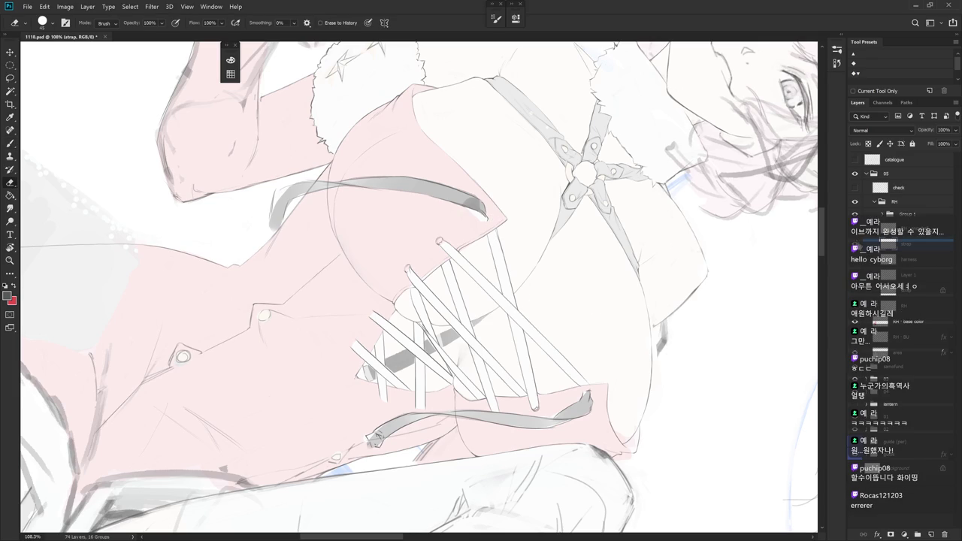
left_click(859, 245)
left_click(859, 245)
- Brush a short added stroke on the corset strap on Layer 1
left_click(919, 276)
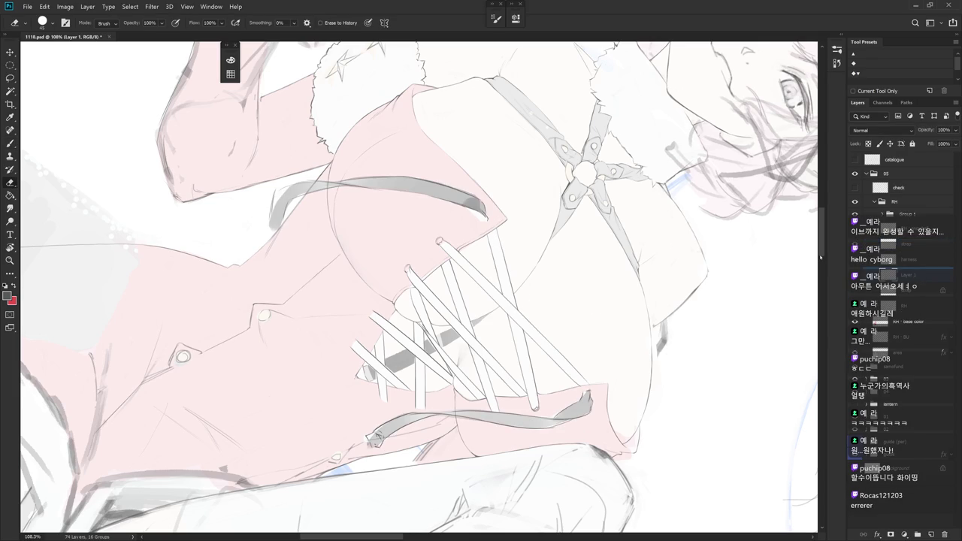
key("b")
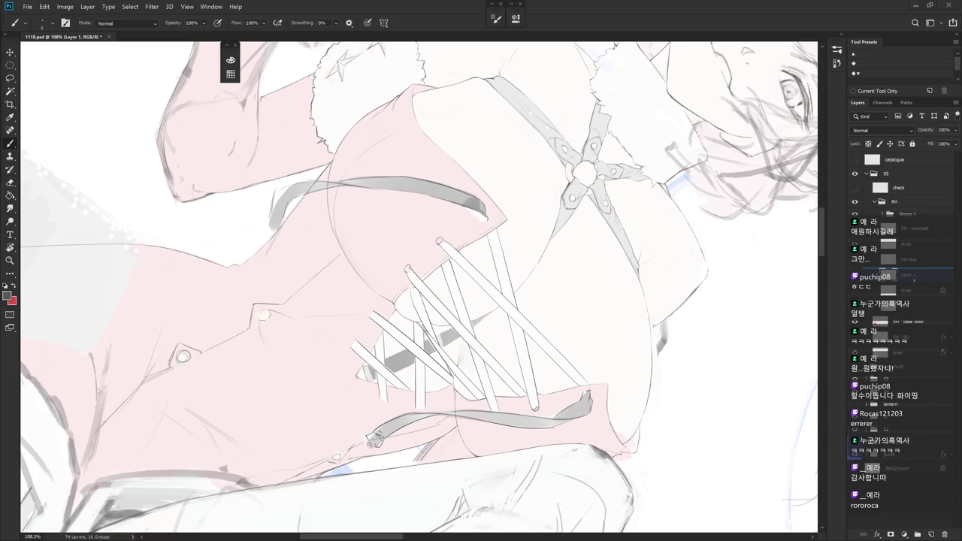
left_click_drag(498, 238, 505, 261)
key("e")
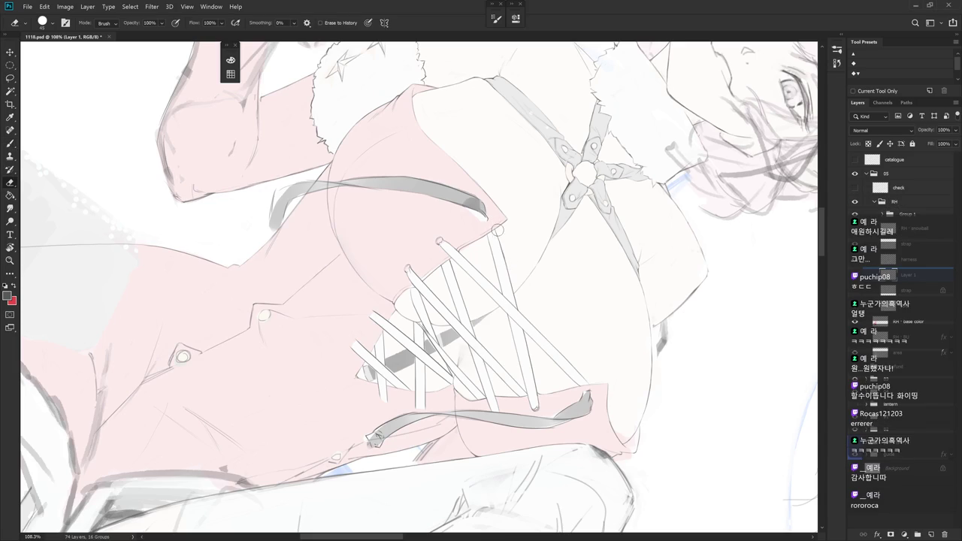
key("Escape")
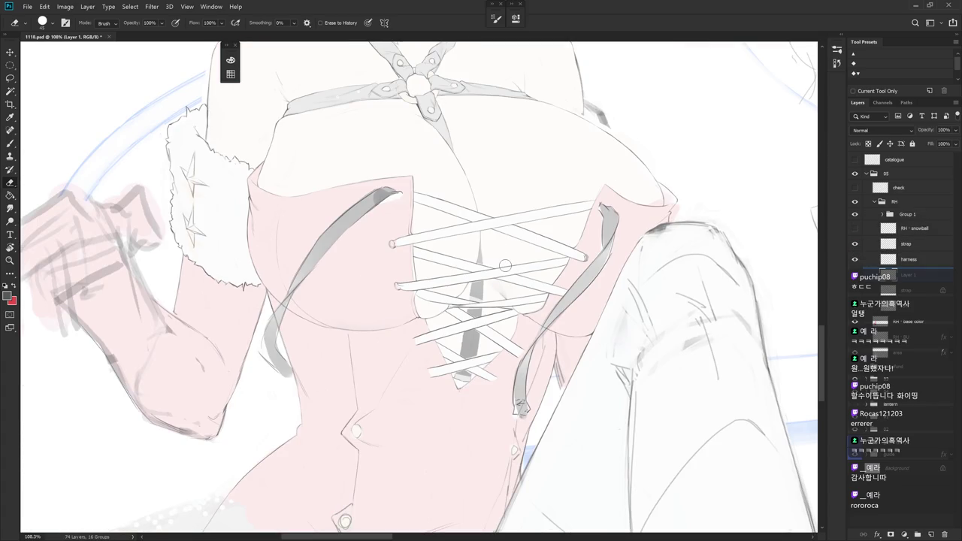
- Rotate and zoom the view in close on the lower-left lacing strand ends
mouse_move(506, 266)
left_mouse_down()
mouse_move(569, 436)
mouse_move(627, 381)
left_mouse_up()
key("b")
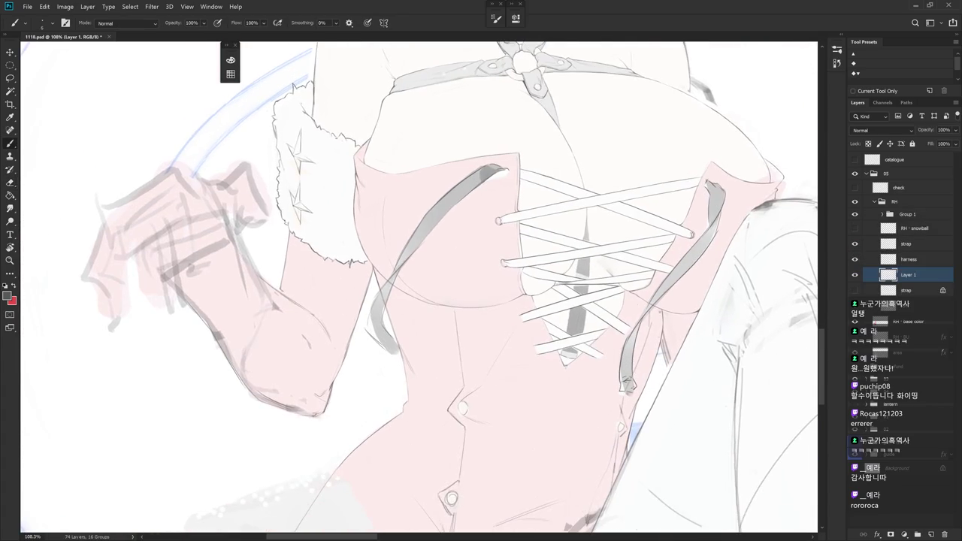
left_click_drag(543, 417, 482, 133)
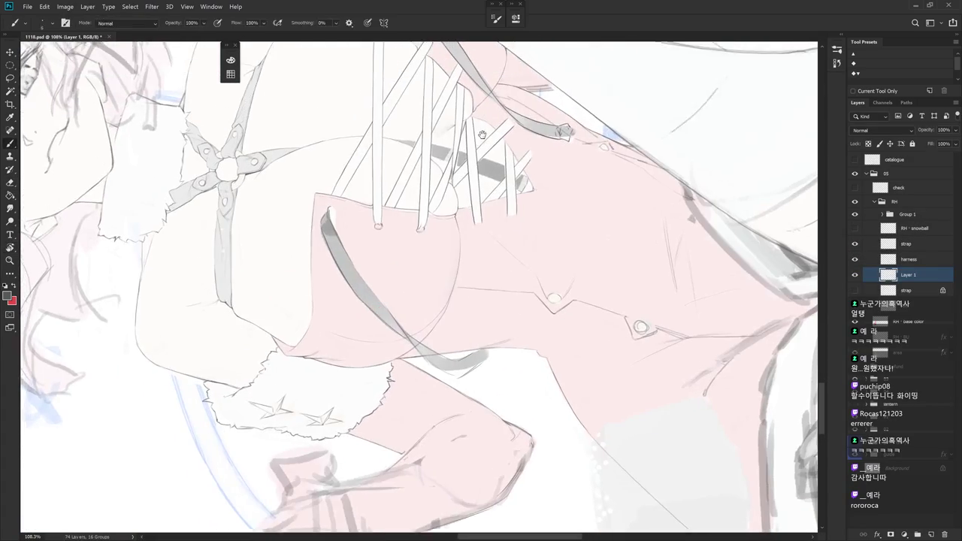
scroll(482, 133, "up", 3)
key("e")
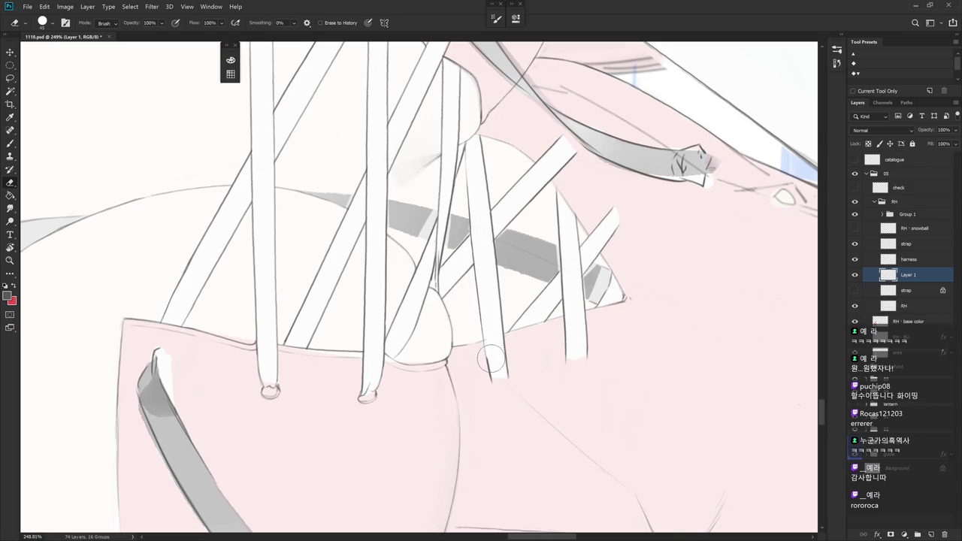
mouse_move(548, 336)
left_mouse_down()
mouse_move(548, 293)
mouse_move(539, 369)
left_mouse_up()
scroll(539, 369, "down", 3)
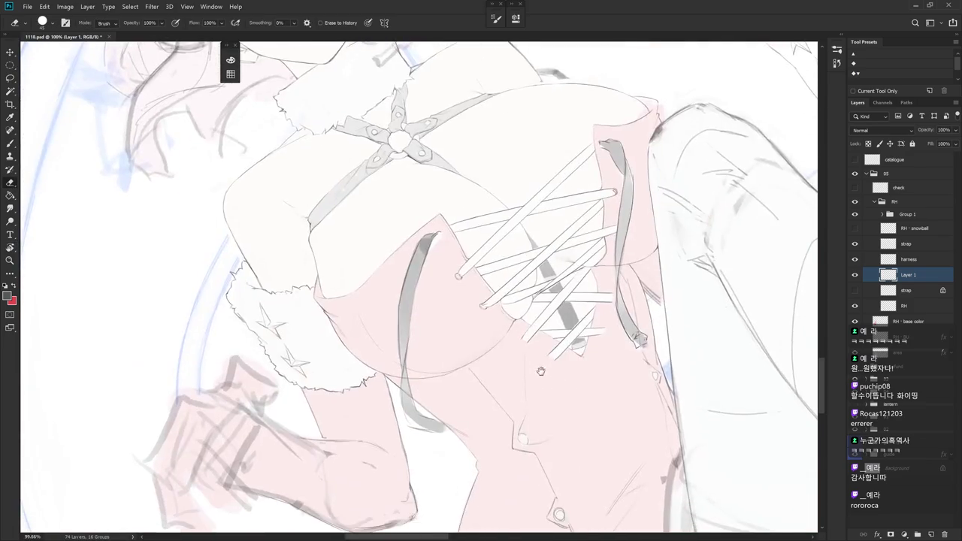
scroll(512, 376, "up", 2)
key("b")
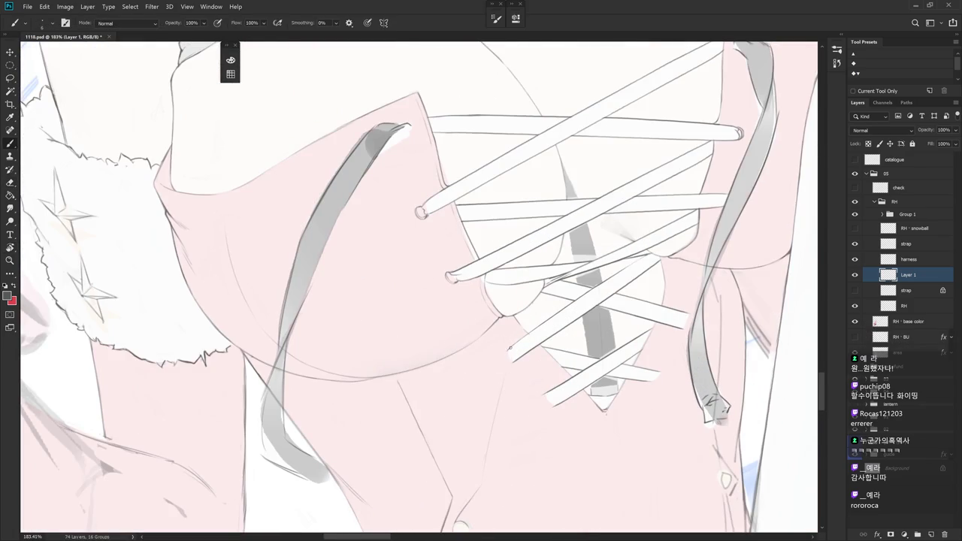
- Paint a rounded tip on the lower-left strand end, undoing and repainting it once
left_click_drag(509, 348, 505, 360)
key("e")
key("b")
left_click_drag(505, 359, 523, 353)
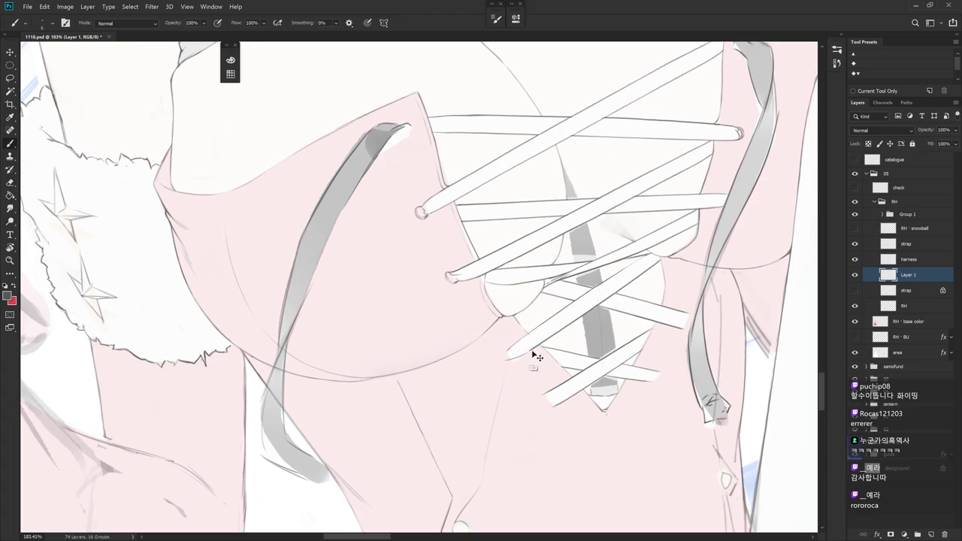
key("ctrl+z")
left_click_drag(502, 355, 512, 356)
left_click_drag(516, 378, 484, 328)
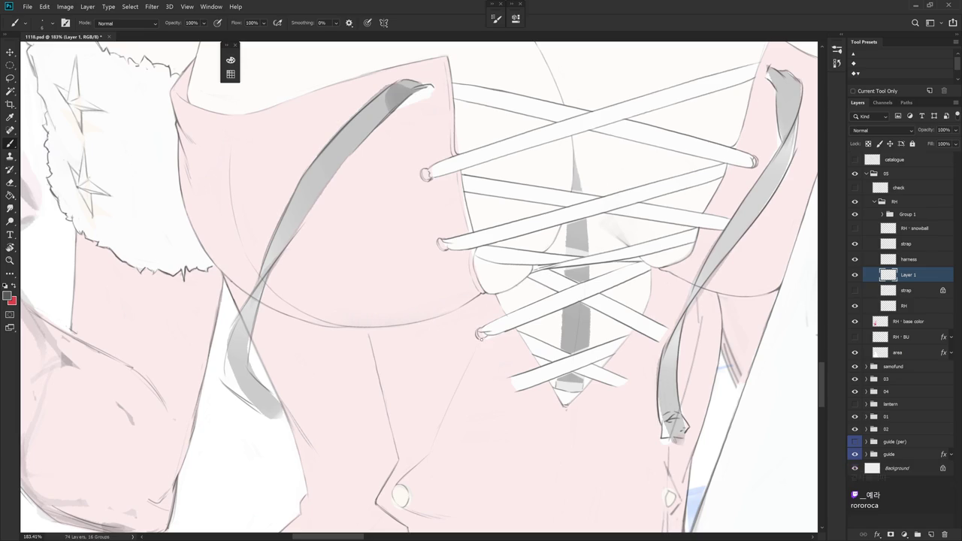
- Zoom out and rotate the canvas to look along the corset's lace strap
key("e")
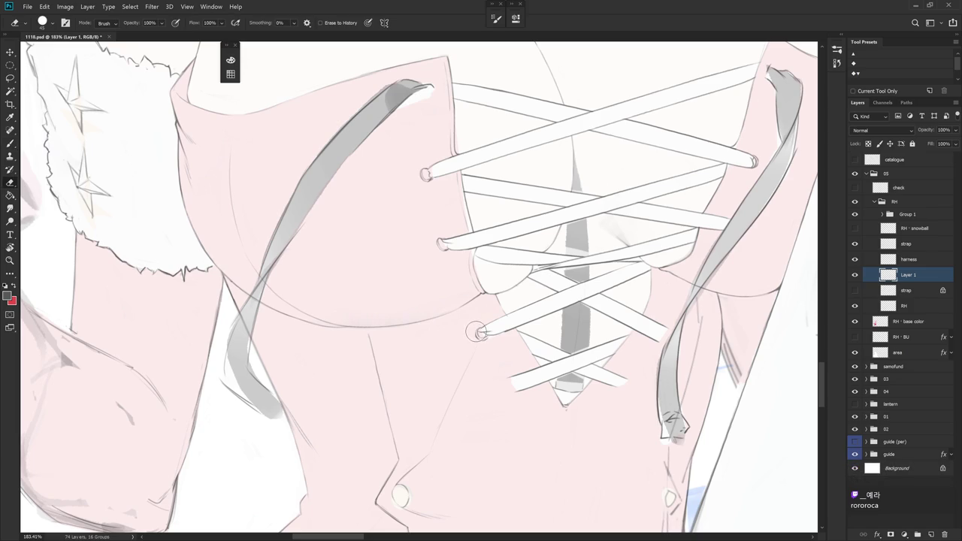
key("b")
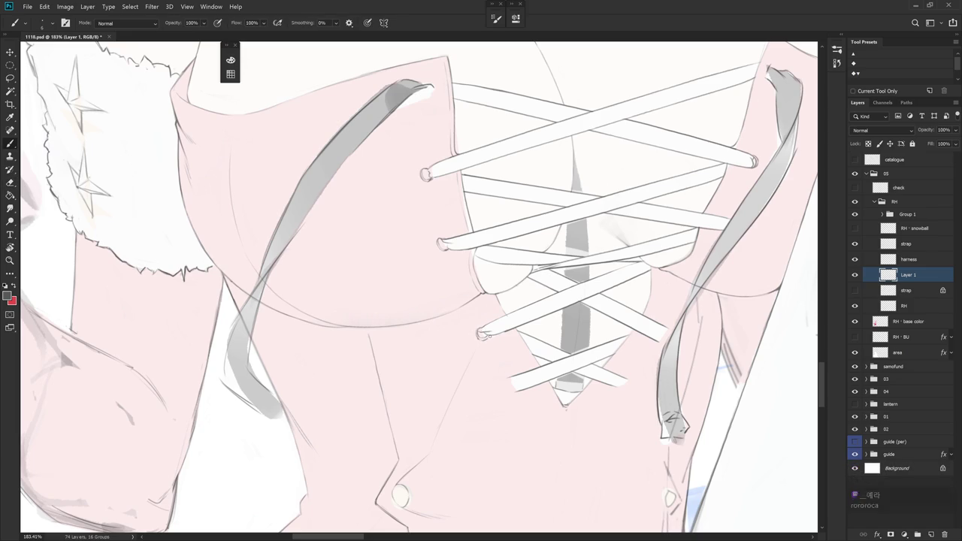
key("e")
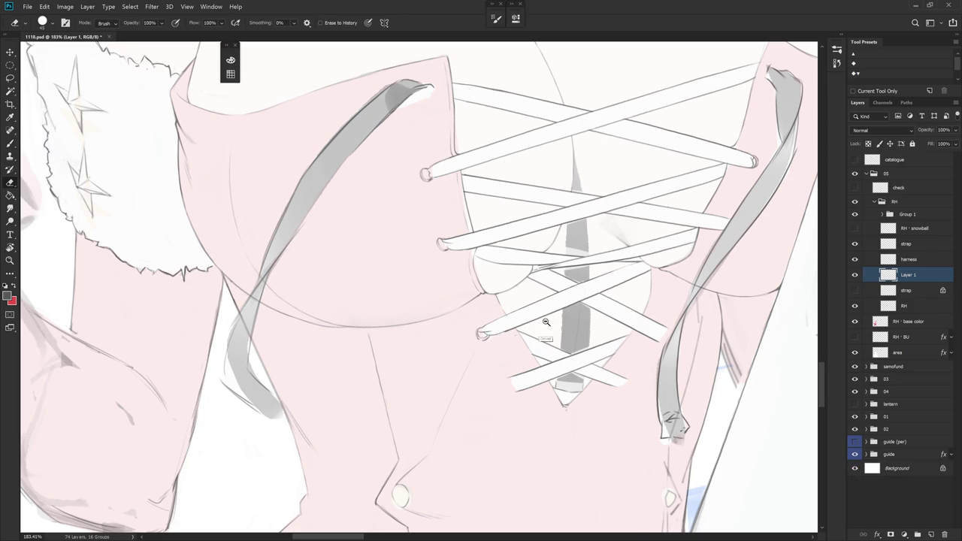
scroll(487, 340, "down", 5)
key("b")
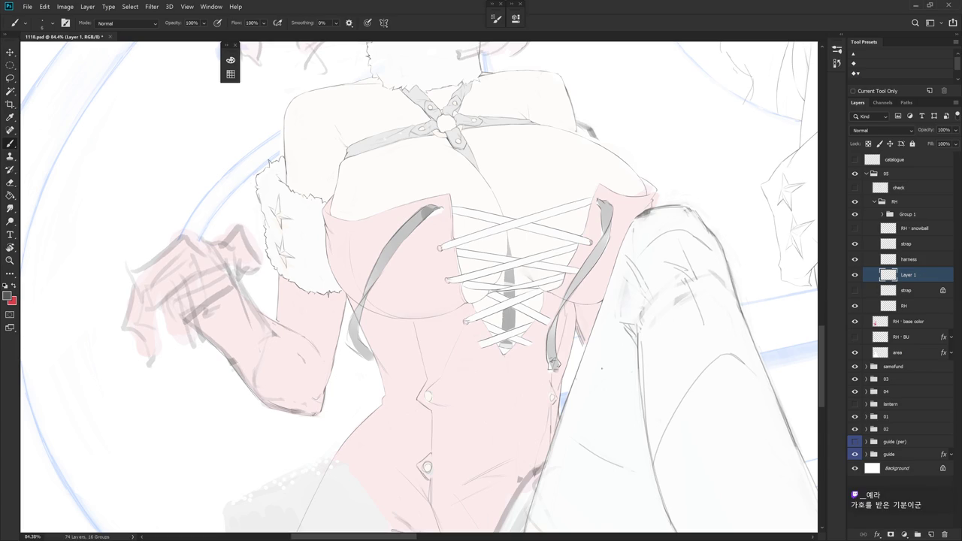
key("r")
left_click_drag(530, 381, 485, 258)
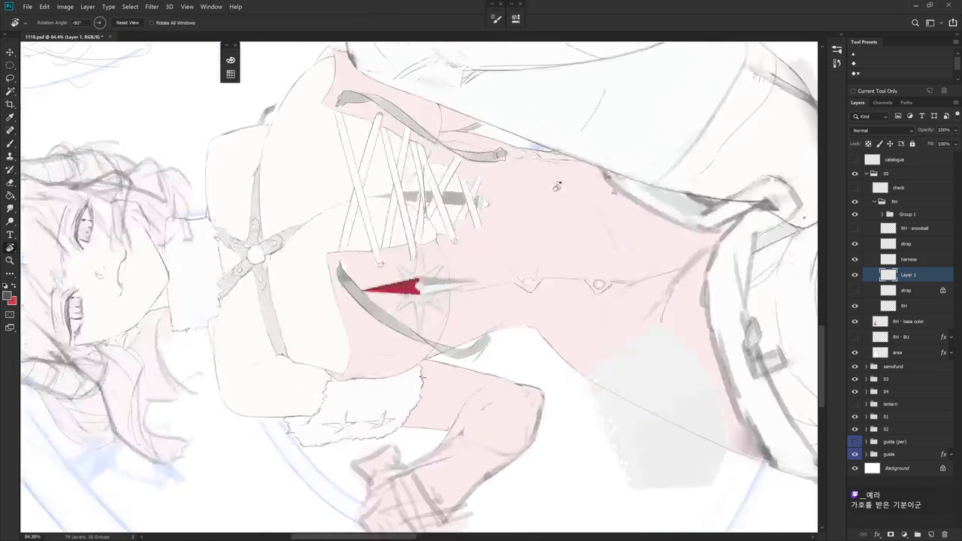
scroll(485, 258, "up", 3)
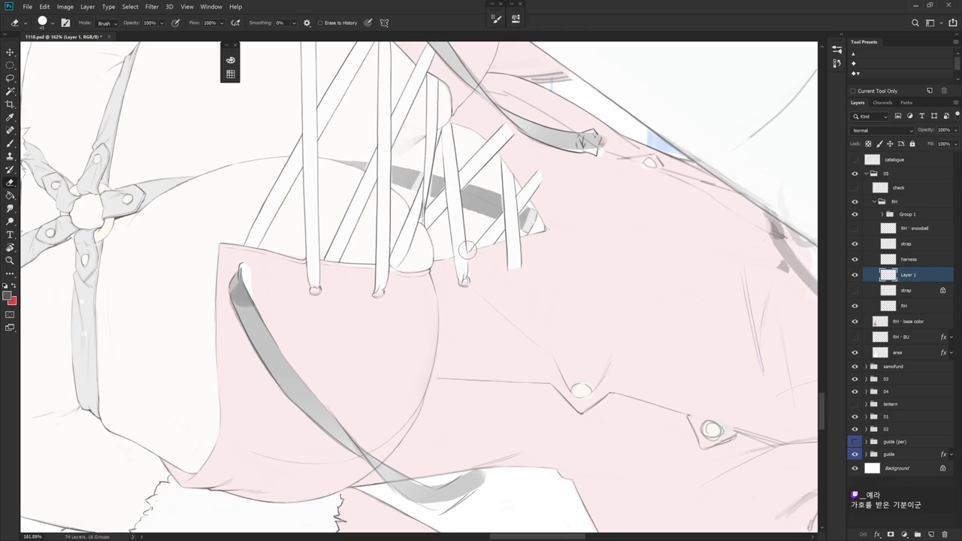
- Paint a new outer edge line down the lace strap, then rotate the canvas
key("b")
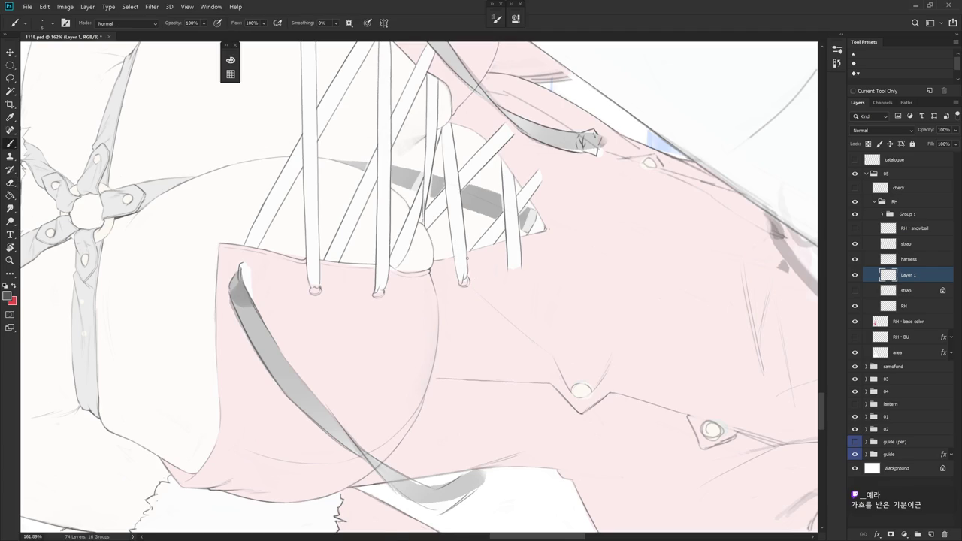
scroll(466, 248, "up", 2)
key("e")
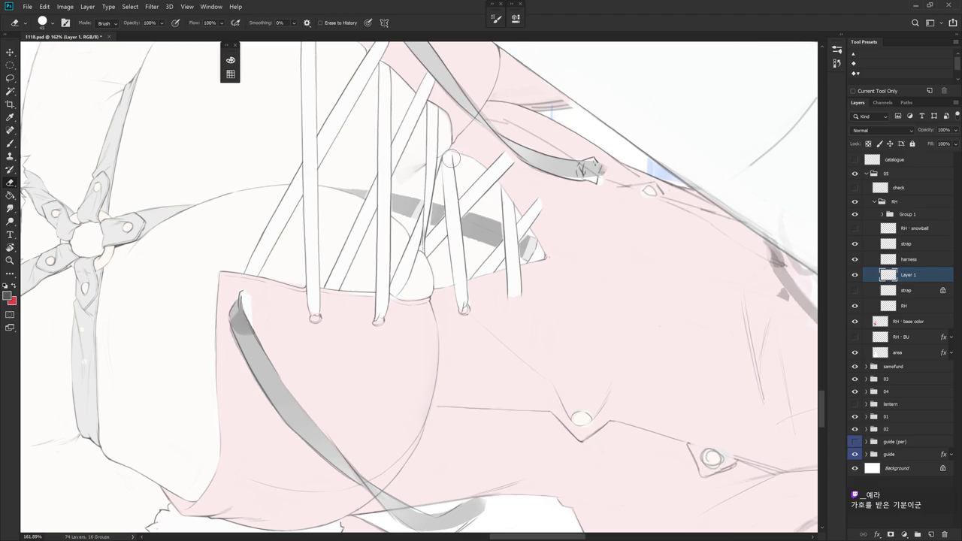
key("b")
key("e")
key("b")
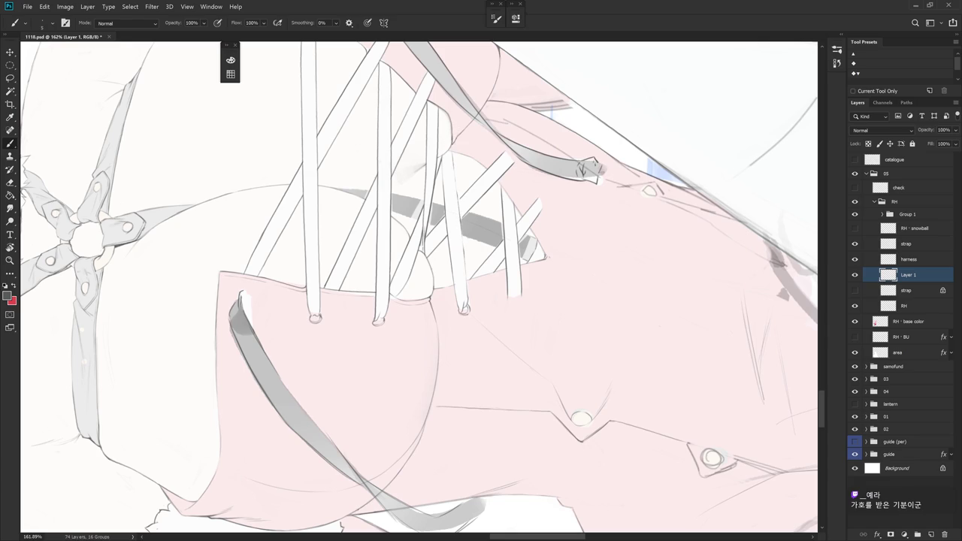
key("e")
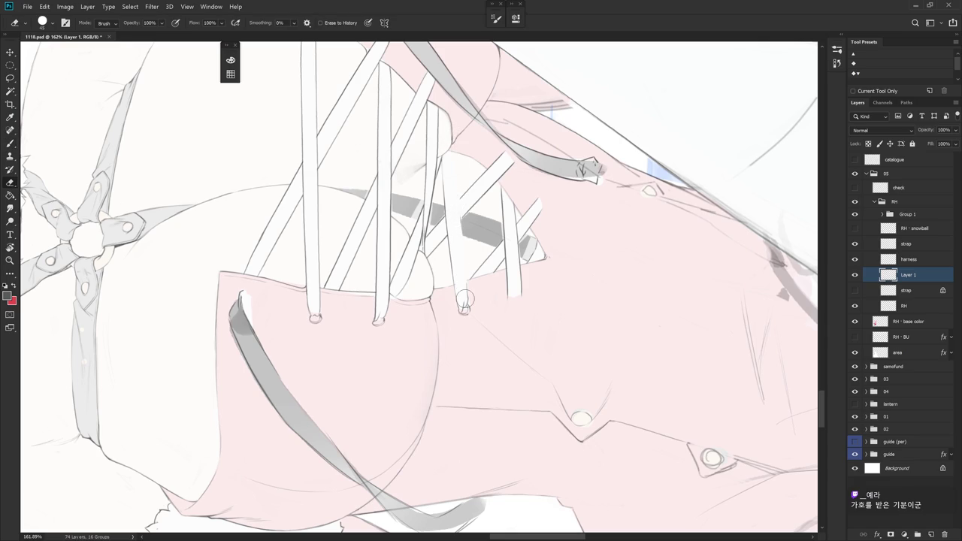
key("b")
left_click_drag(453, 154, 467, 280)
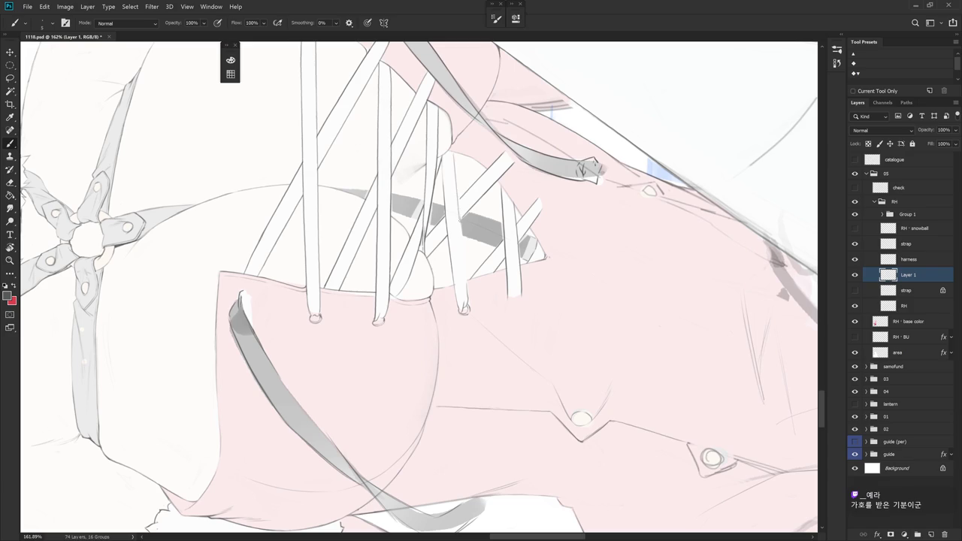
key("e")
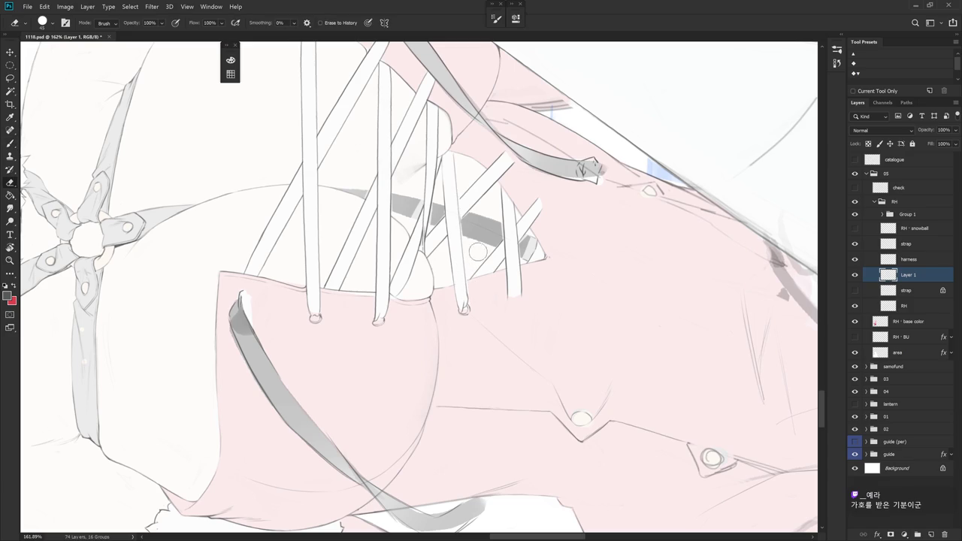
key("r")
mouse_move(530, 335)
left_mouse_down()
mouse_move(533, 387)
mouse_move(434, 256)
mouse_move(398, 301)
left_mouse_up()
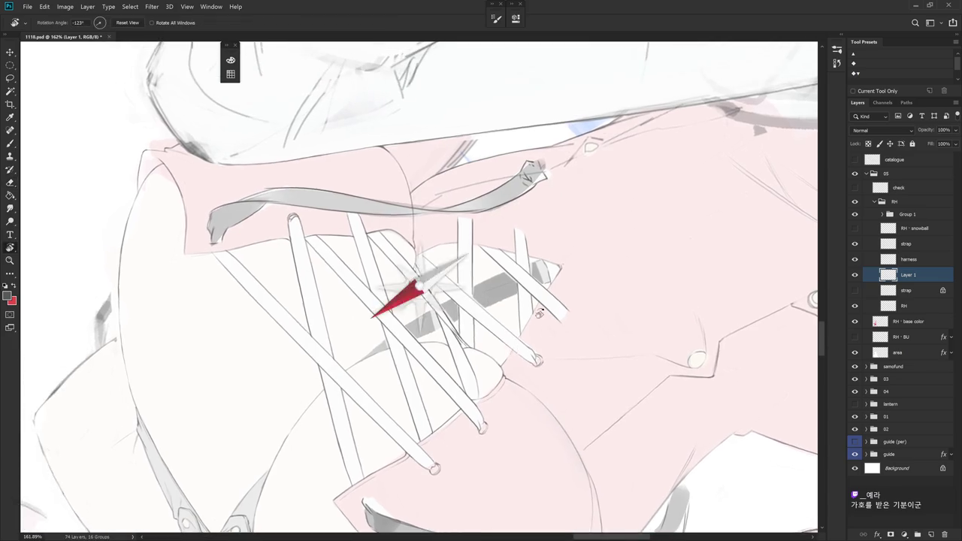
- Erase the top of the vertical strap's edge and redraw it as a thin line
key("b")
key("e")
mouse_move(459, 181)
left_mouse_down()
mouse_move(473, 194)
mouse_move(479, 250)
left_mouse_up()
key("b")
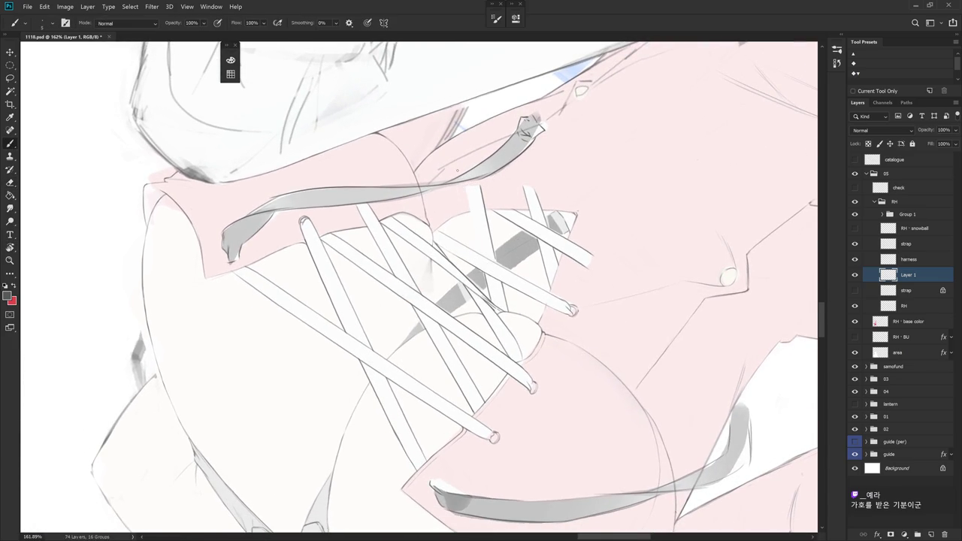
left_click_drag(467, 190, 477, 242)
- Erase the strap's left edge line and redraw the right edge, extending it downward
key("e")
left_click_drag(474, 178, 498, 263)
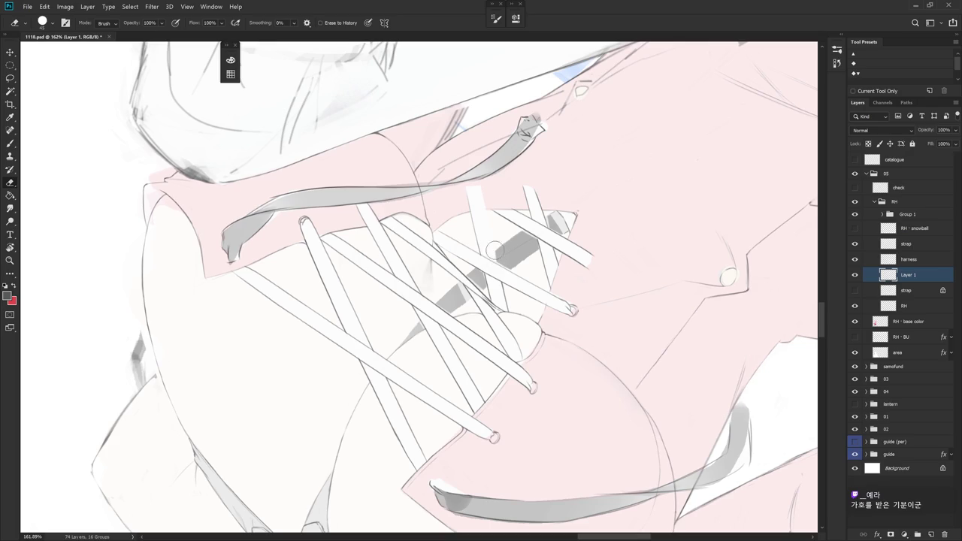
key("b")
left_click_drag(481, 195, 493, 254)
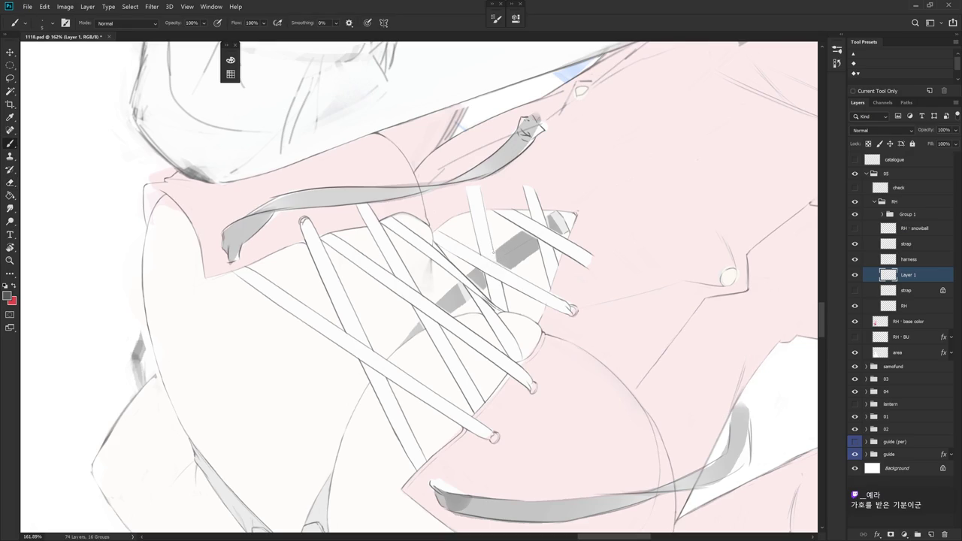
key("e")
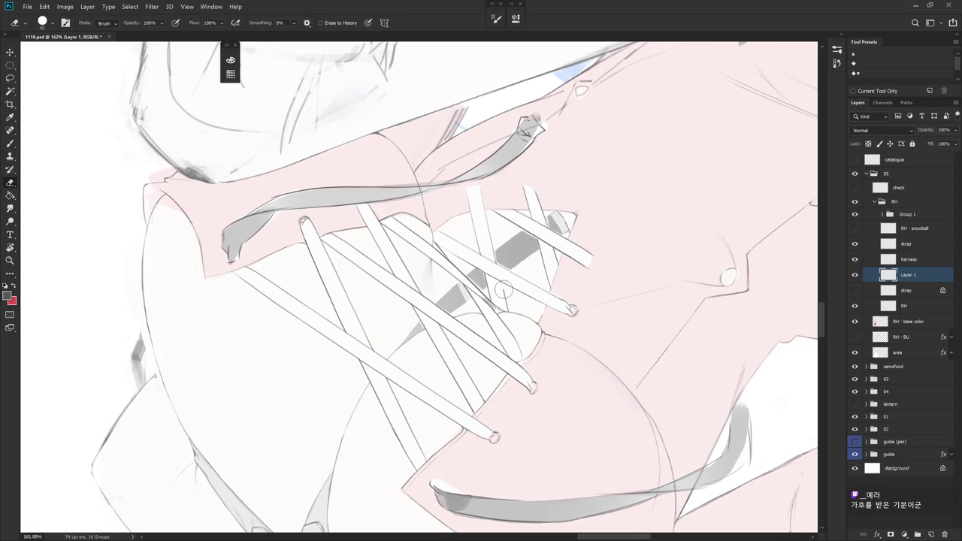
key("b")
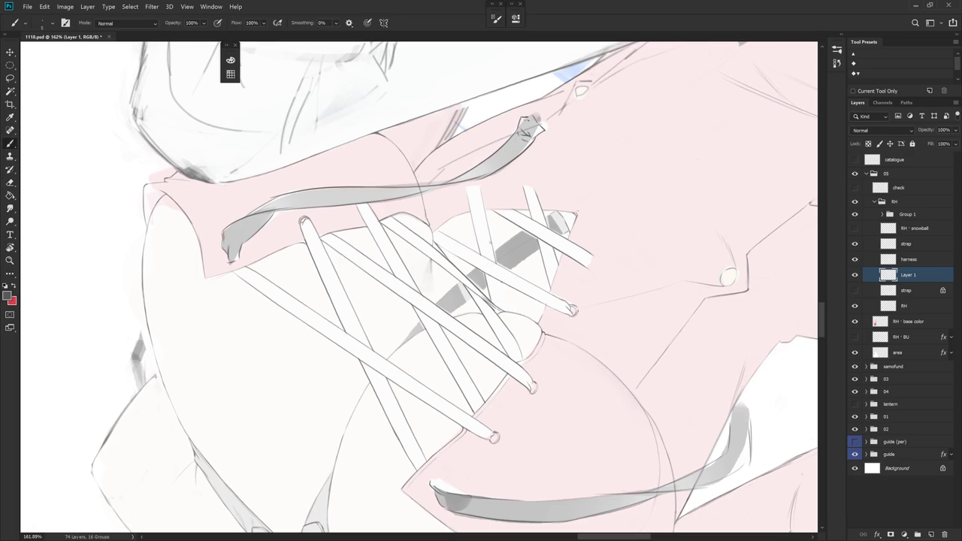
left_click_drag(496, 268, 507, 304)
key("e")
key("b")
mouse_move(505, 278)
left_mouse_down()
mouse_move(639, 387)
mouse_move(656, 384)
left_mouse_up()
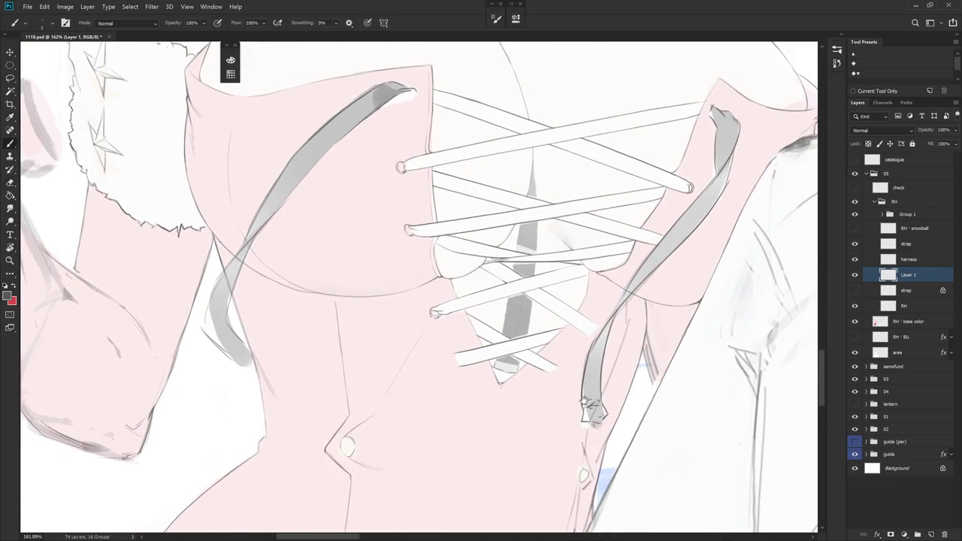
left_click_drag(612, 409, 567, 258)
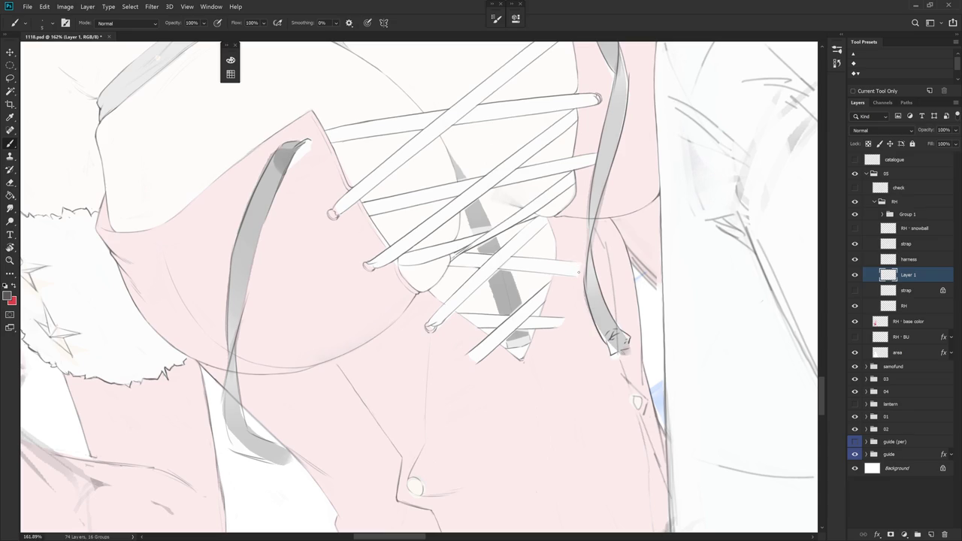
left_click_drag(564, 322, 553, 342)
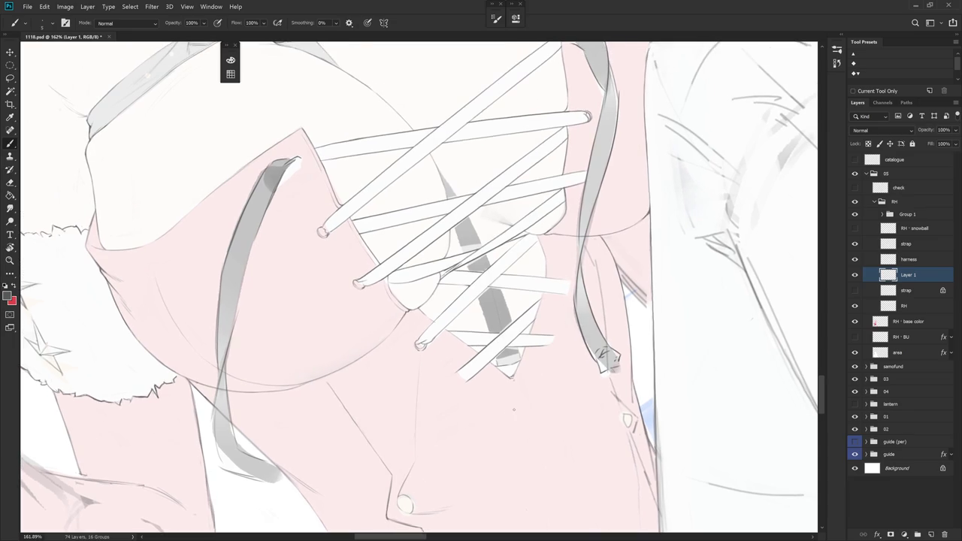
left_click_drag(521, 403, 592, 334)
key("e")
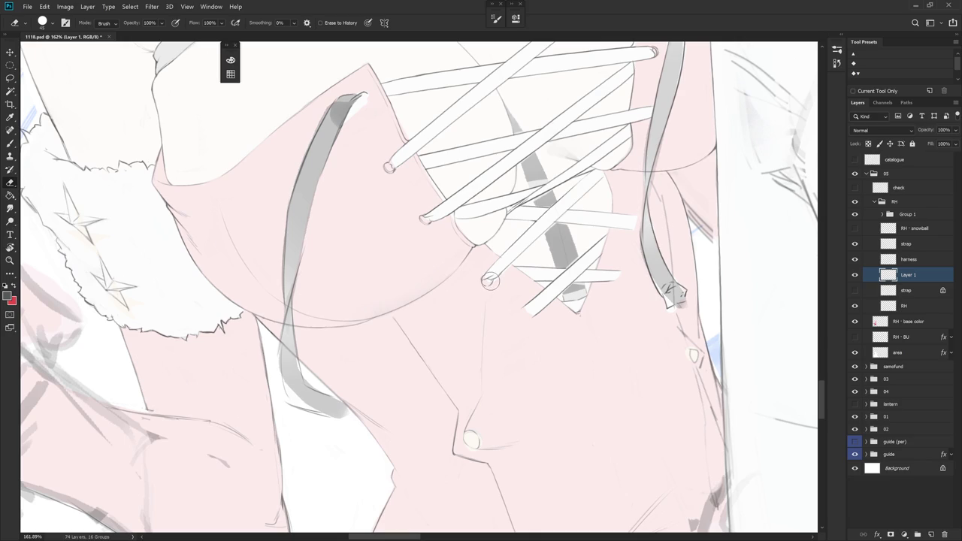
key("b")
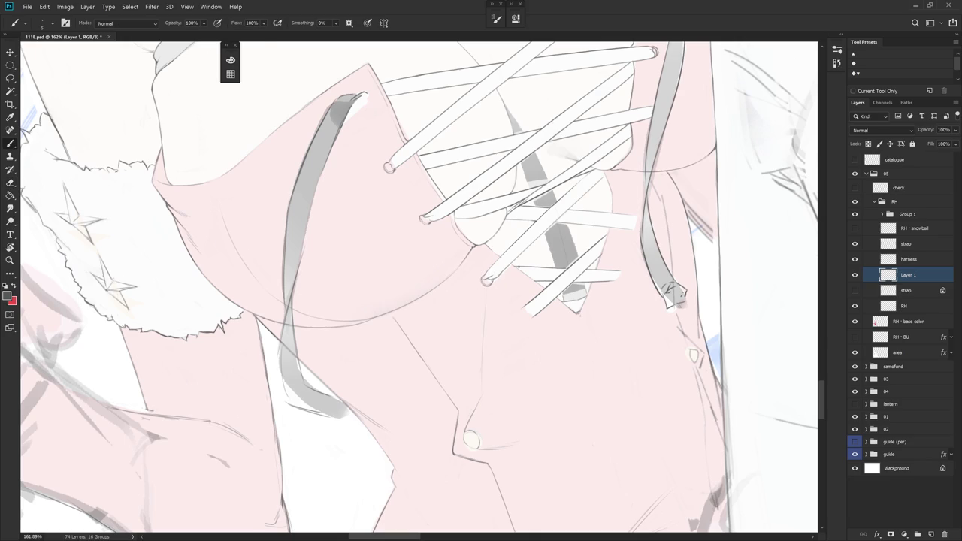
key("Escape")
left_click_drag(478, 260, 498, 323)
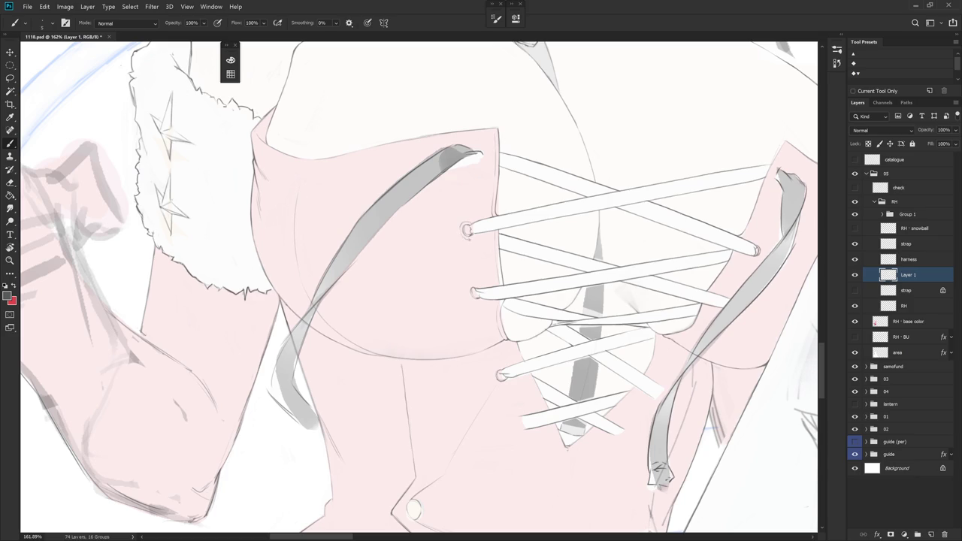
- Alternate between brush and eraser while inspecting the lowest left eyelet
key("e")
key("b")
key("e")
key("b")
key("e")
key("b")
key("e")
key("b")
- Erase a stray part of the lowest left eyelet's ring
key("e")
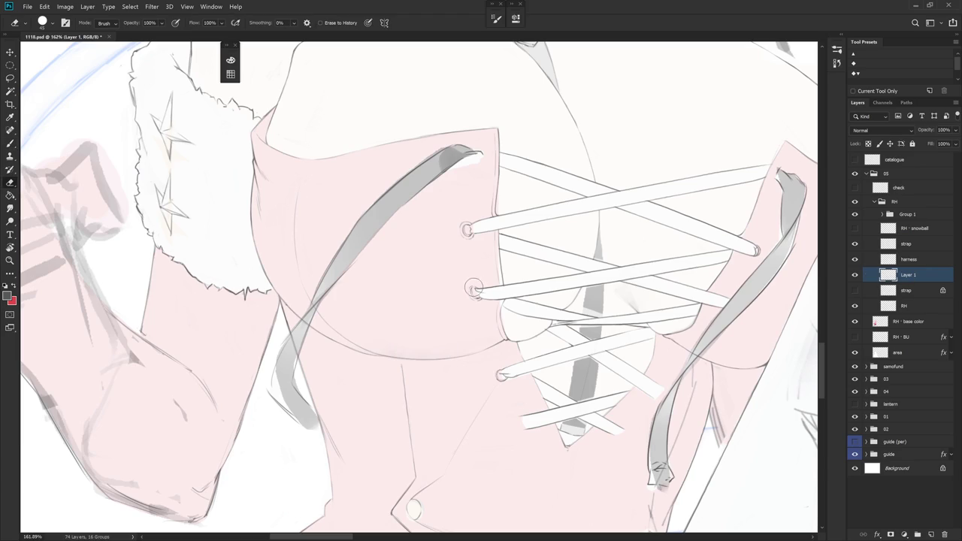
left_click_drag(474, 289, 478, 291)
key("b")
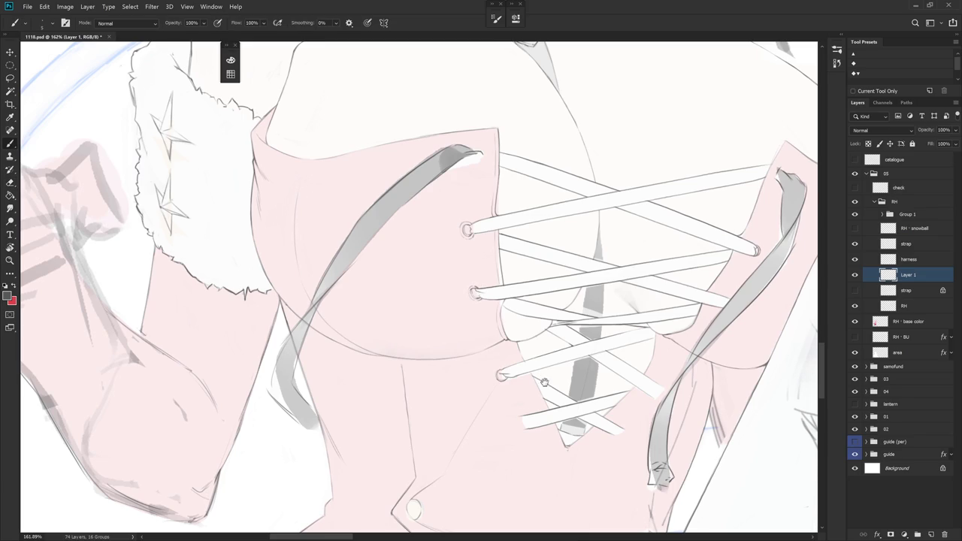
scroll(419, 287, "down", 1)
scroll(419, 287, "right", 1)
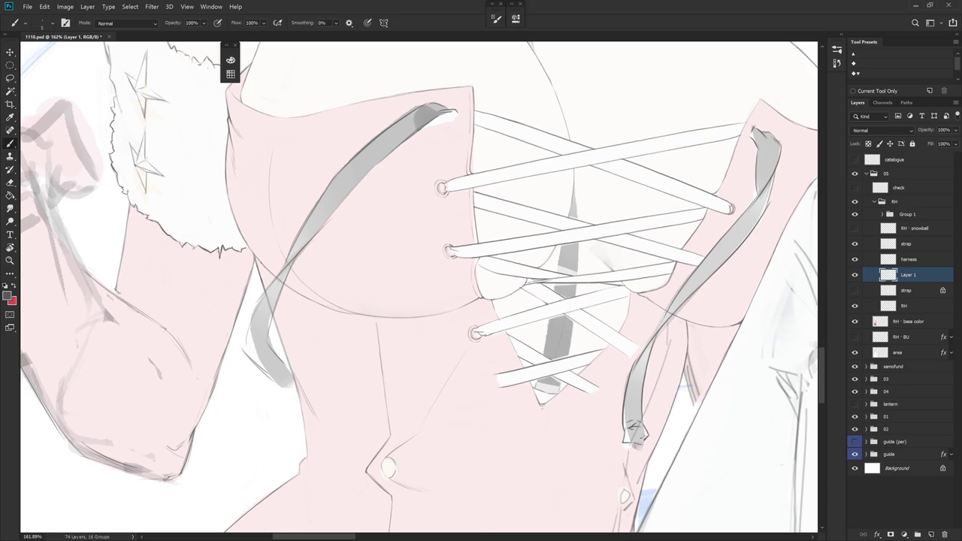
key("e")
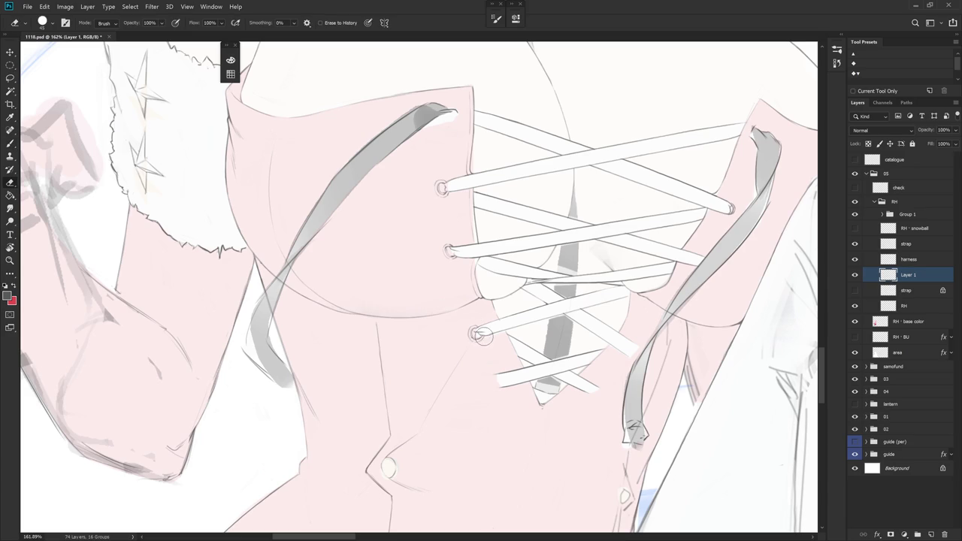
key("b")
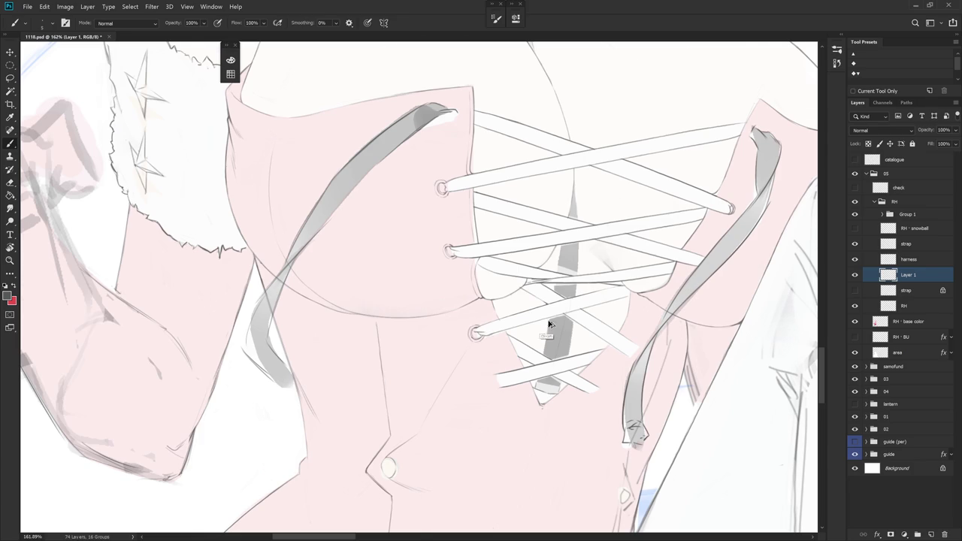
scroll(554, 326, "down", 3)
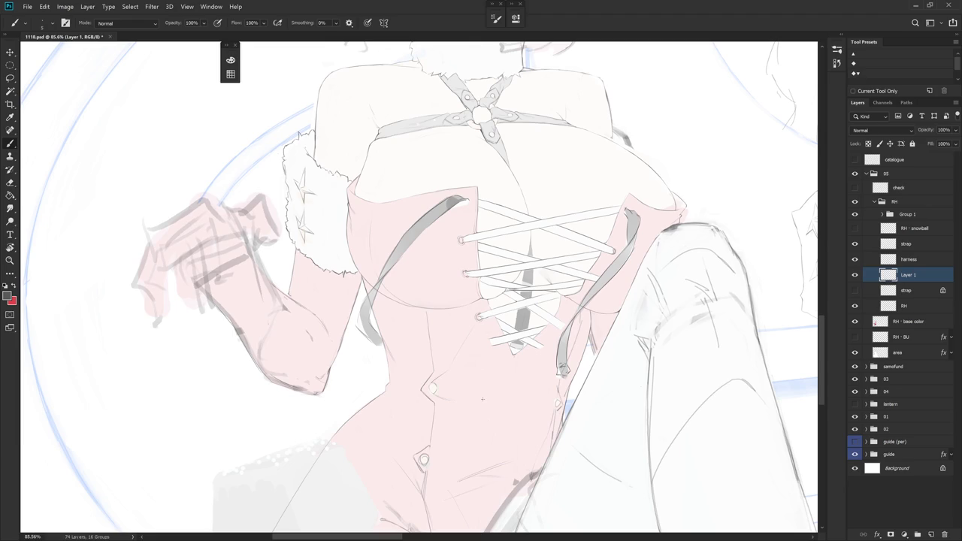
- Zoom and rotate the view around the lowest right-hand lace end
scroll(483, 399, "up", 2)
scroll(569, 257, "up", 3)
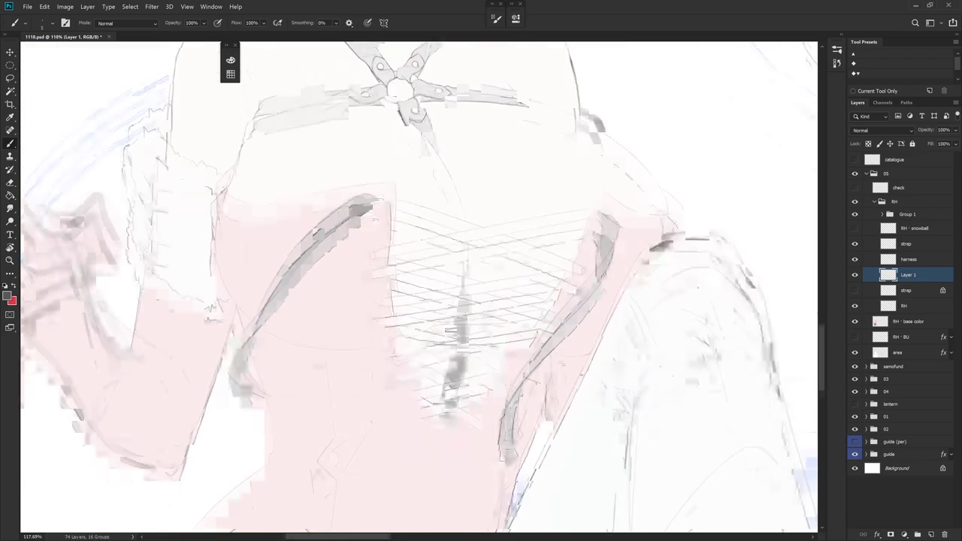
mouse_move(578, 252)
left_mouse_down()
mouse_move(570, 314)
mouse_move(521, 361)
left_mouse_up()
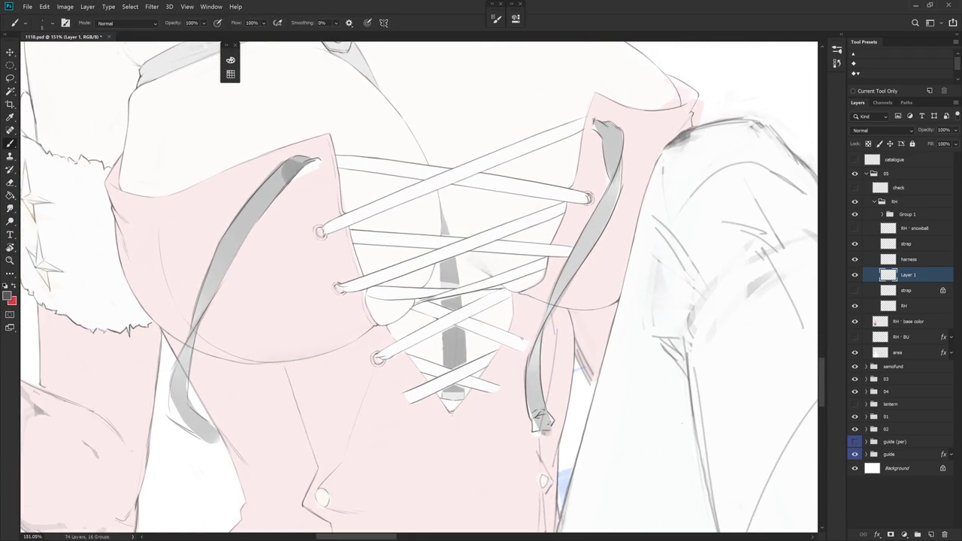
left_click_drag(530, 359, 472, 360)
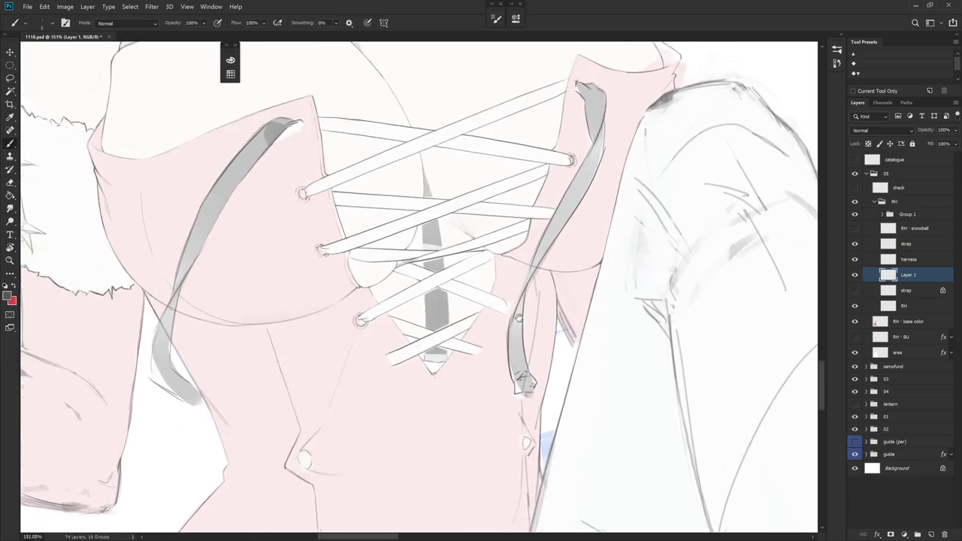
key("e")
key("b")
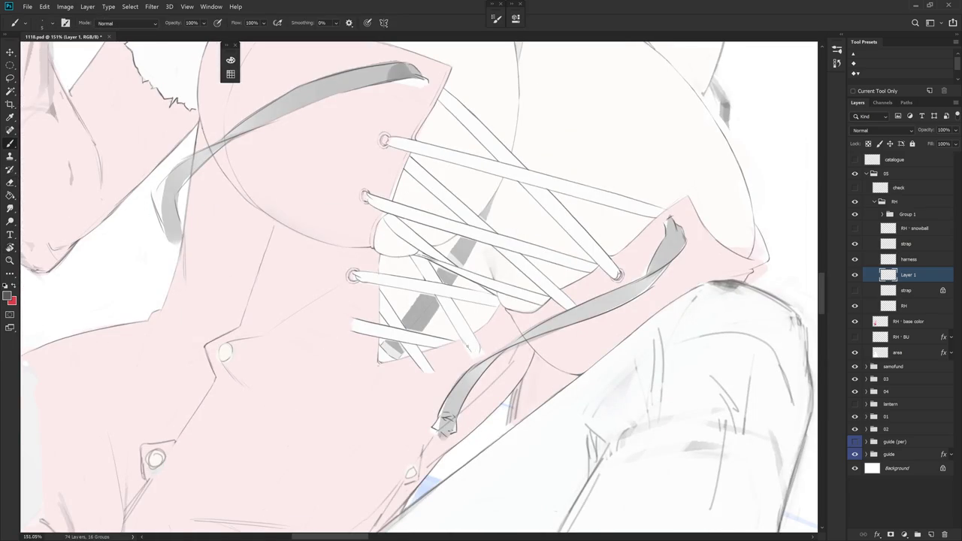
key("e")
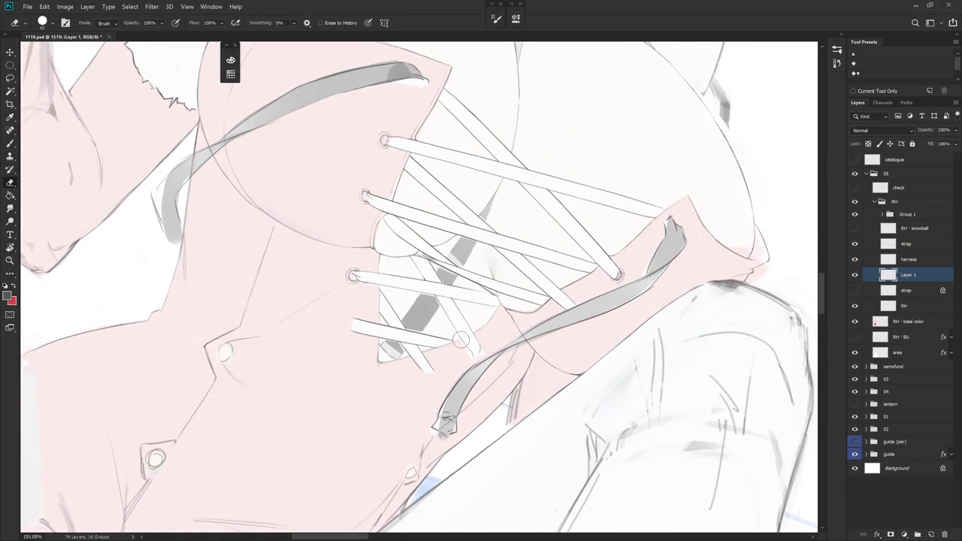
key("b")
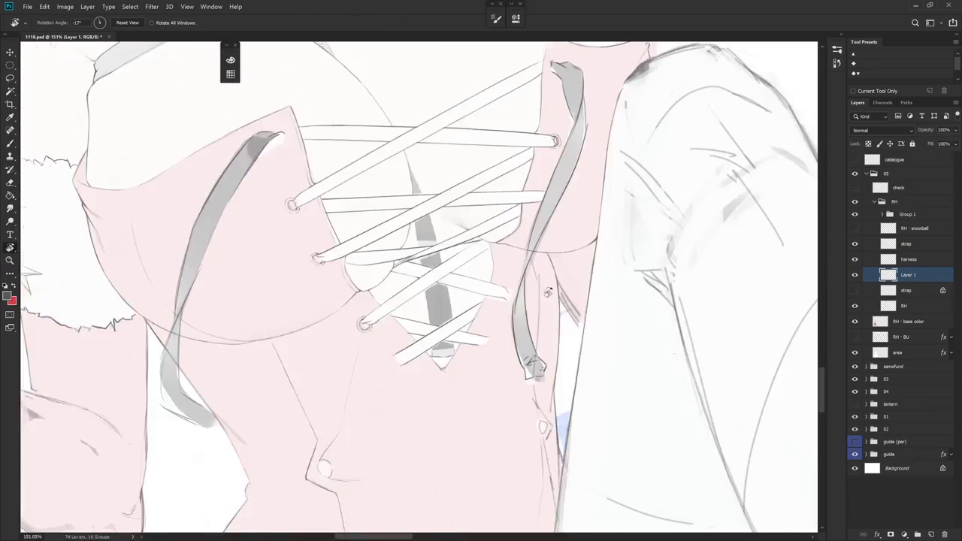
left_click_drag(526, 360, 548, 266)
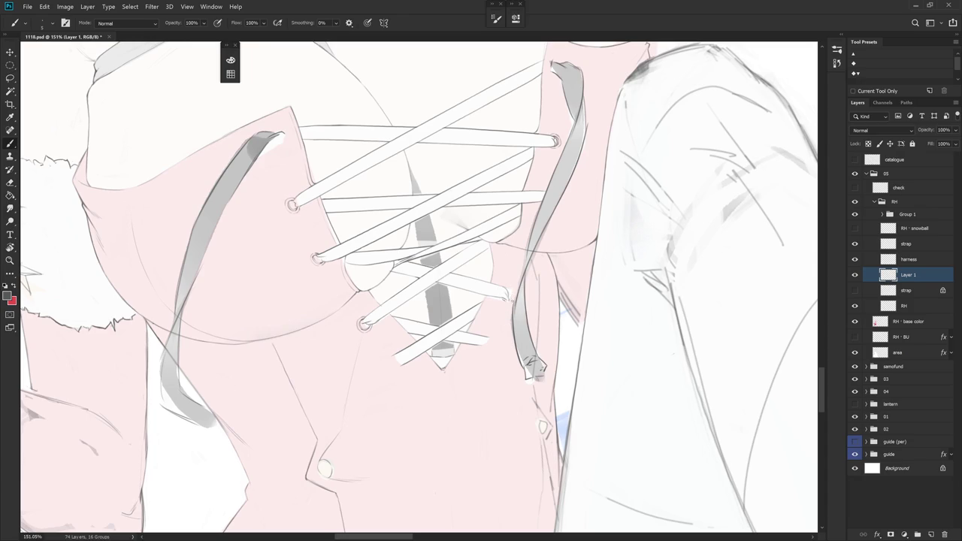
- Lasso the loose right lace tip and nudge it closer to the grey strap
key("l")
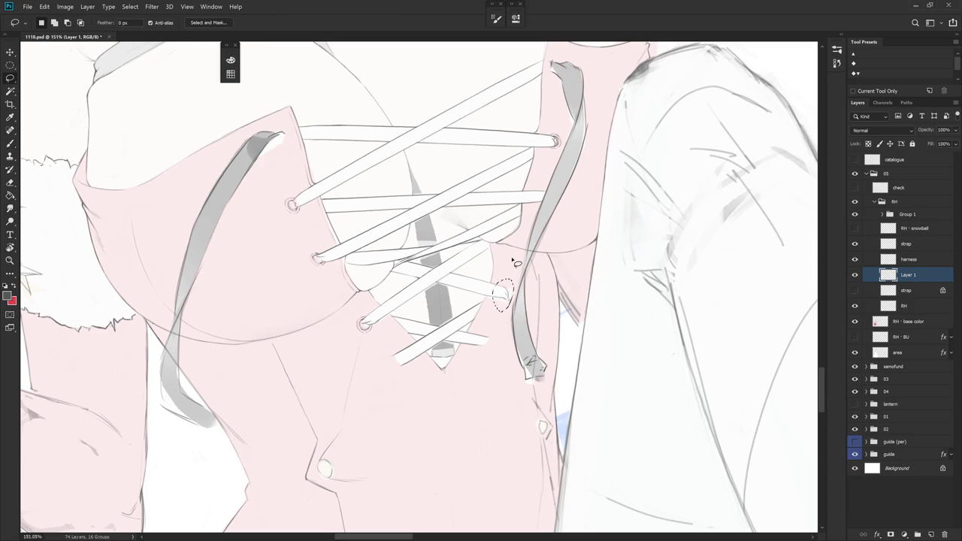
scroll(520, 250, "up", 2)
left_click_drag(489, 290, 505, 320)
key("ctrl+t")
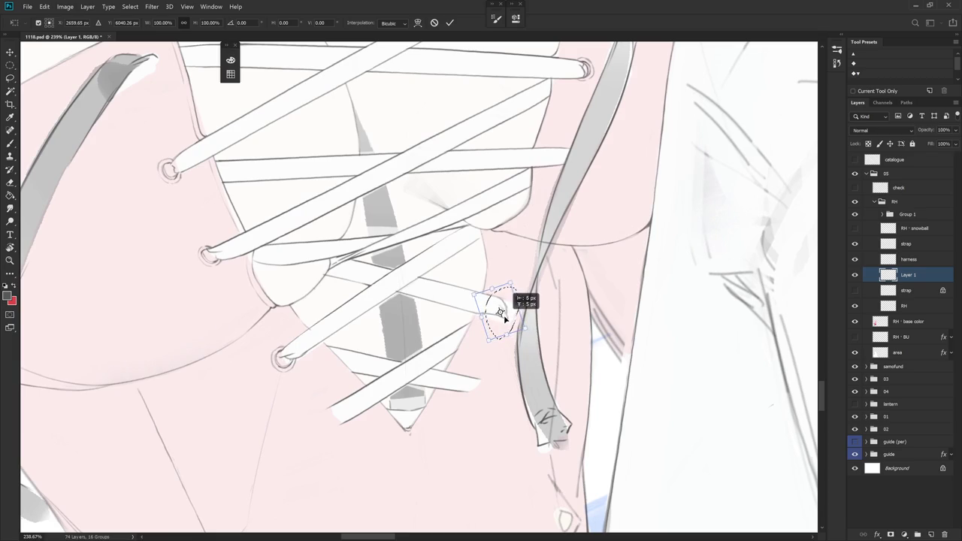
key("Return")
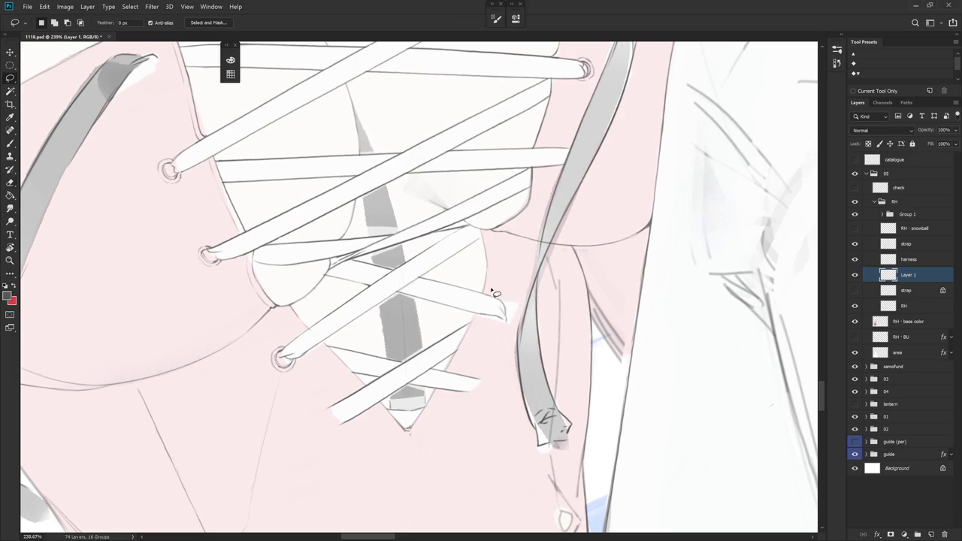
key("ctrl+d")
- Redraw the tip slightly longer with a small curl closing it off
key("e")
key("b")
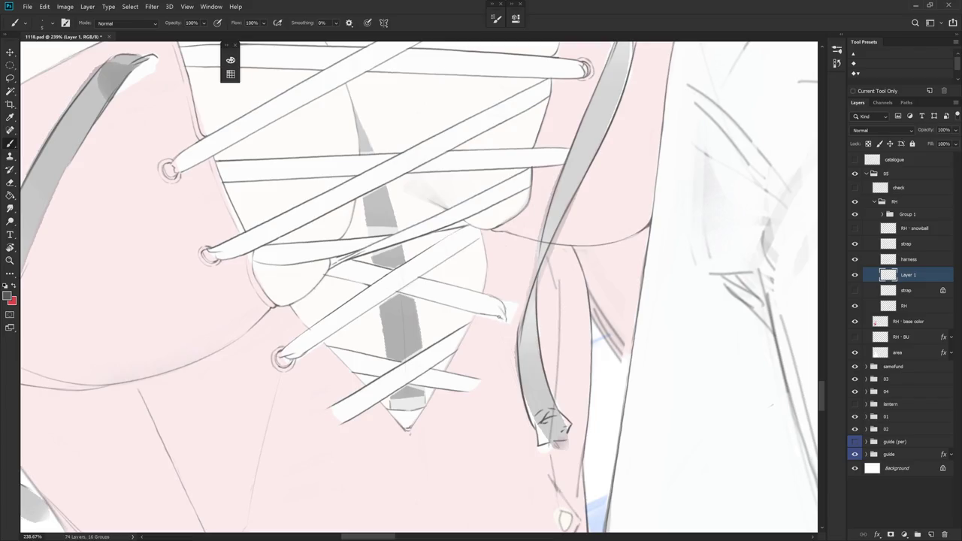
left_click_drag(499, 319, 512, 317)
left_click_drag(510, 309, 507, 319)
key("ctrl+0")
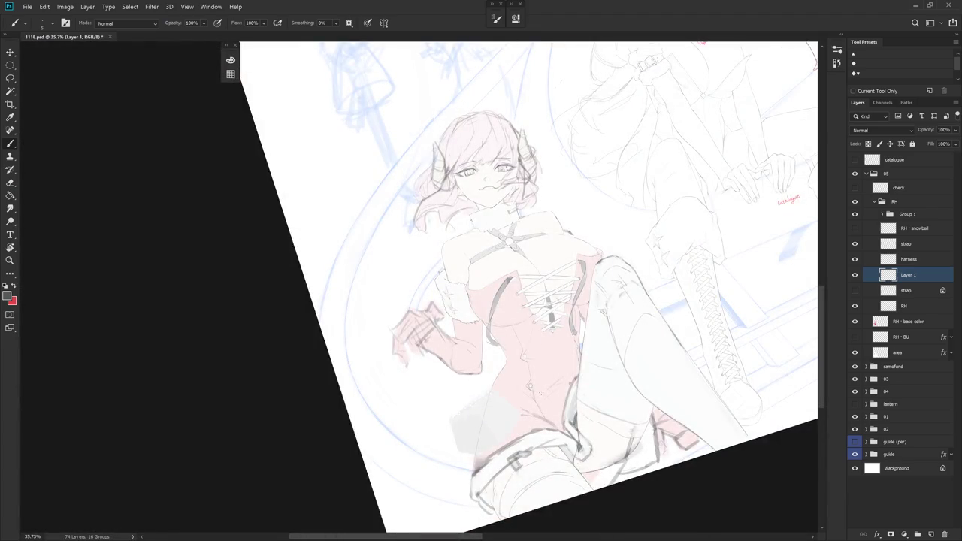
- Zoom in, tilt the view toward the harness, and make RH the working layer
left_click(551, 304)
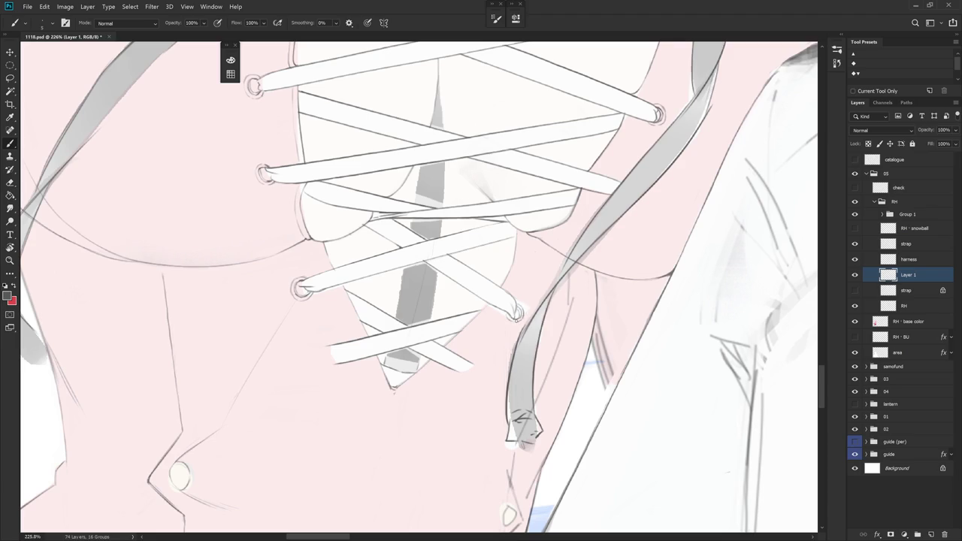
scroll(573, 304, "down", 5)
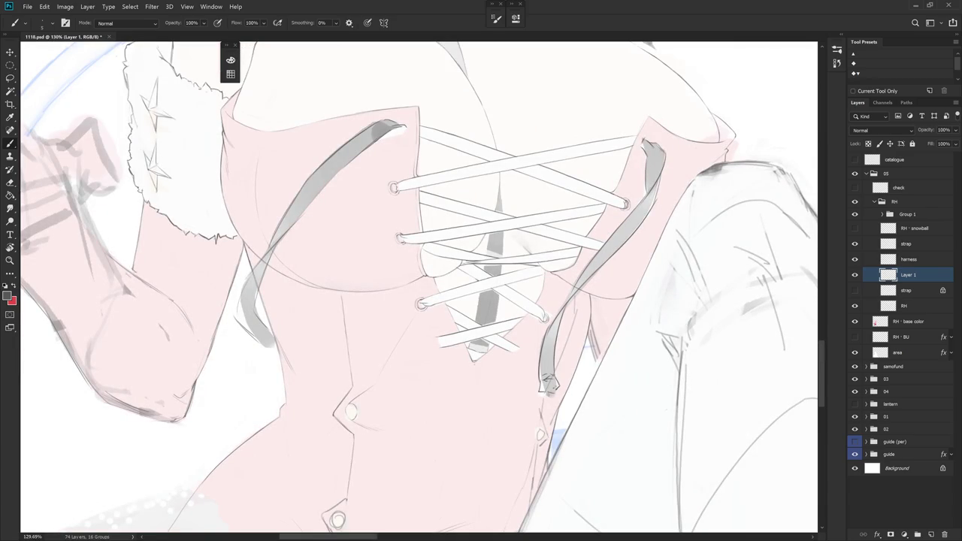
key("r")
left_click_drag(582, 302, 544, 120)
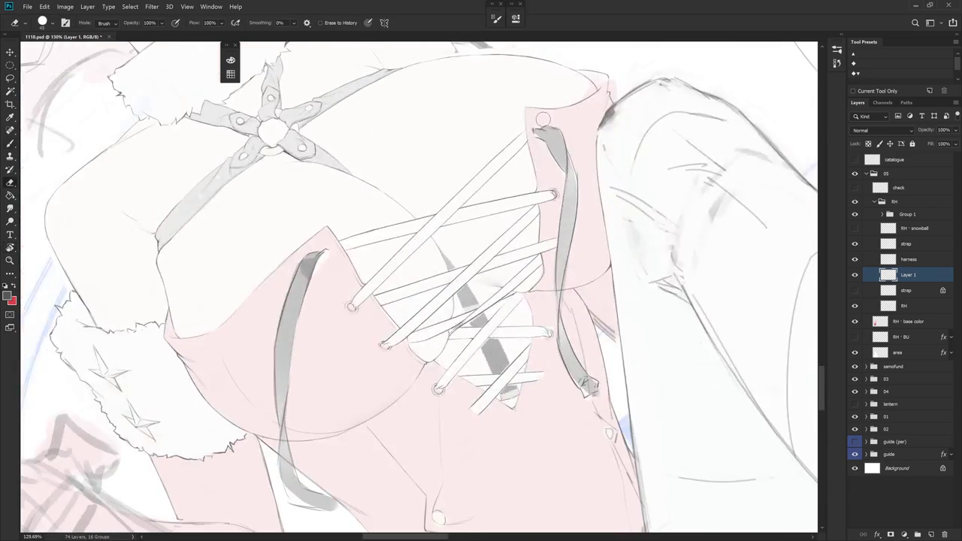
key("e")
left_click(914, 289)
left_click(911, 306)
scroll(519, 109, "up", 5)
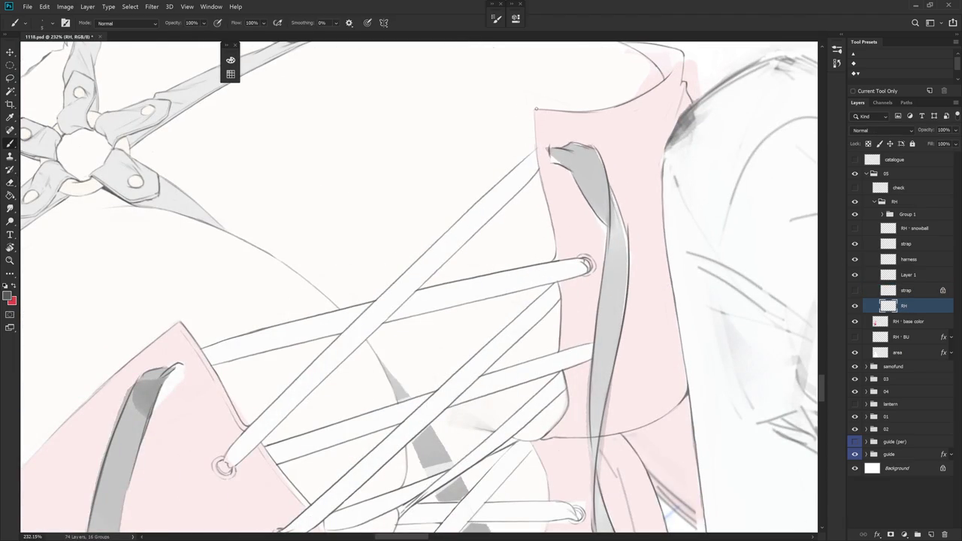
- Draw a short thin line along the bodice edge beside the right-hand eyelets
key("b")
scroll(535, 117, "down", 2)
key("e")
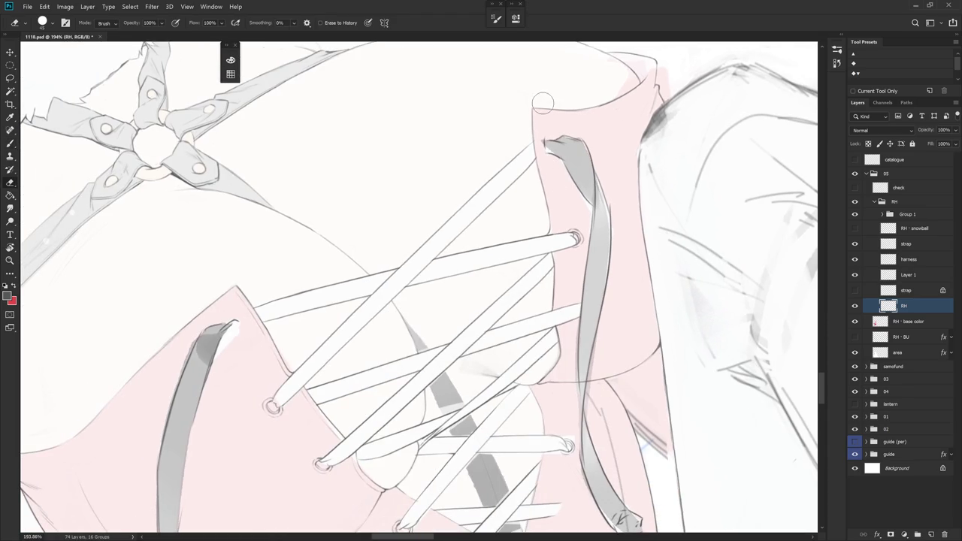
key("b")
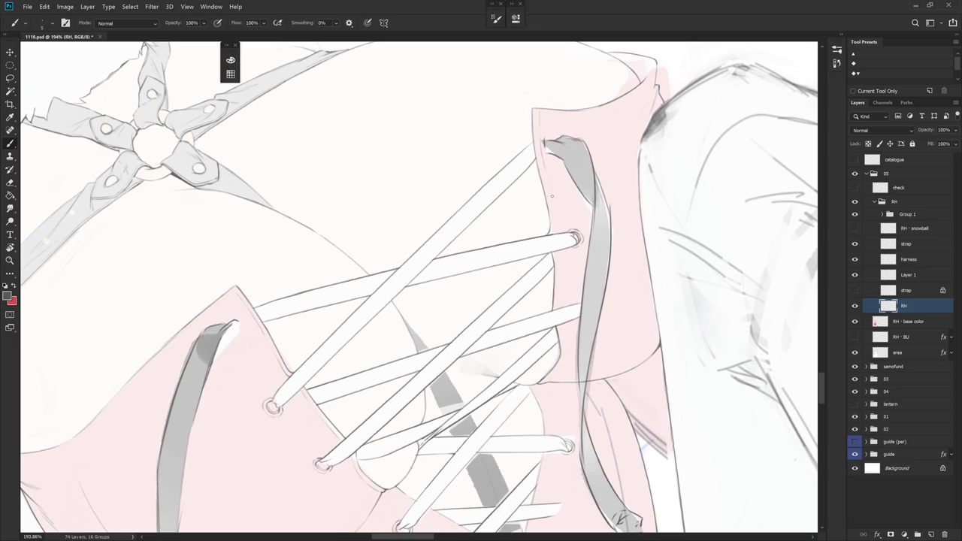
left_click_drag(554, 204, 555, 215)
left_click_drag(556, 304, 551, 249)
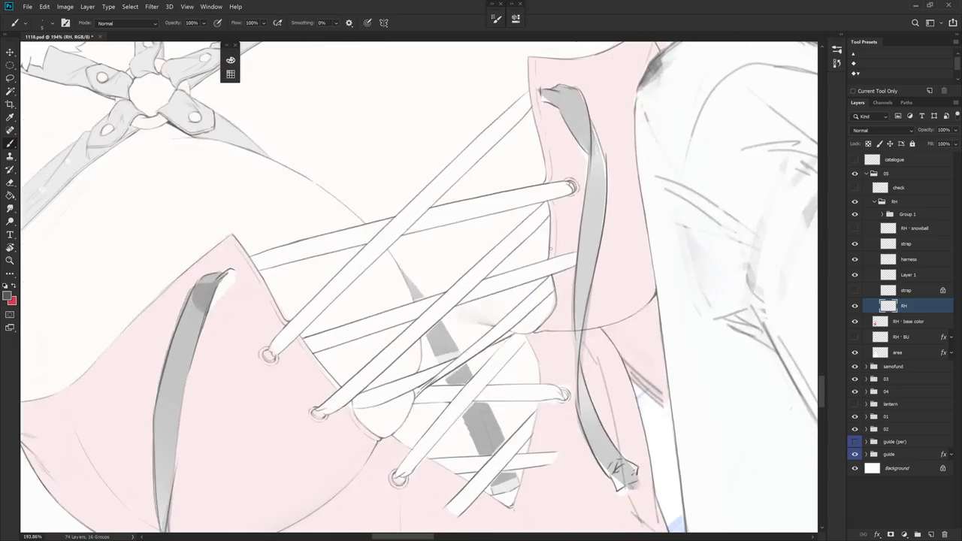
key("e")
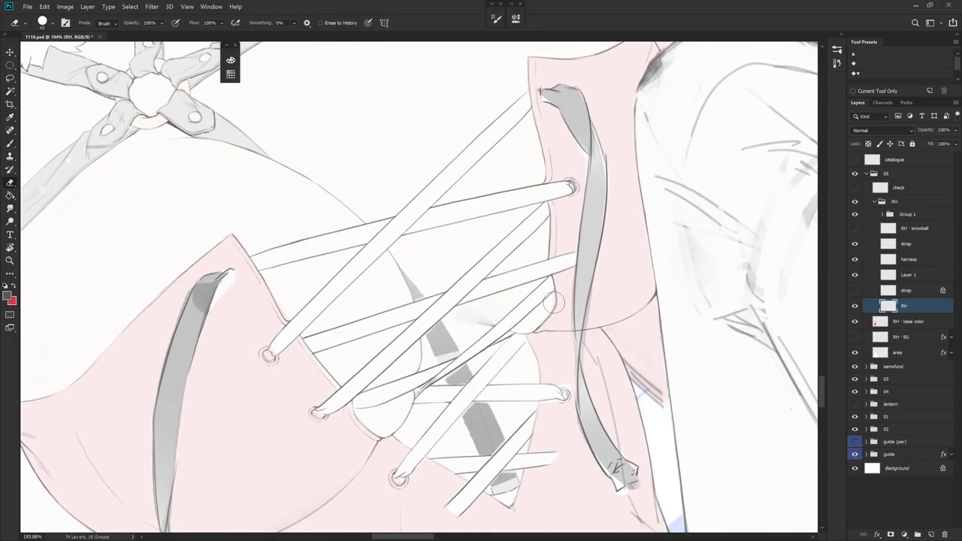
left_click_drag(552, 308, 541, 224)
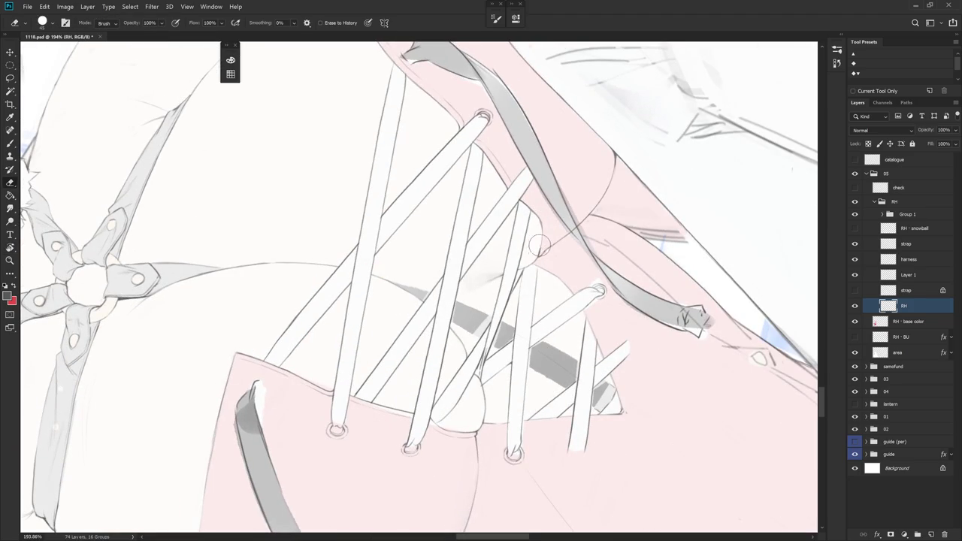
key("b")
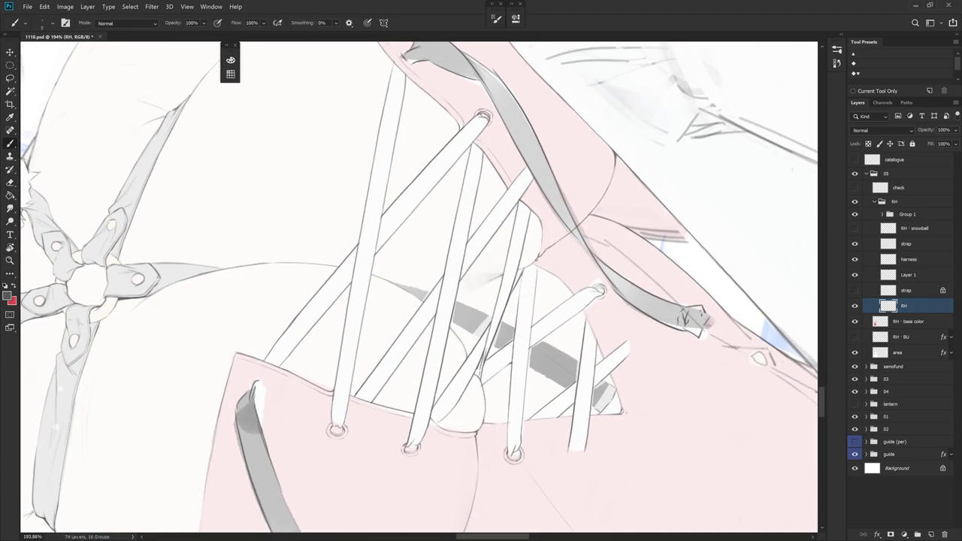
left_click_drag(542, 223, 594, 271)
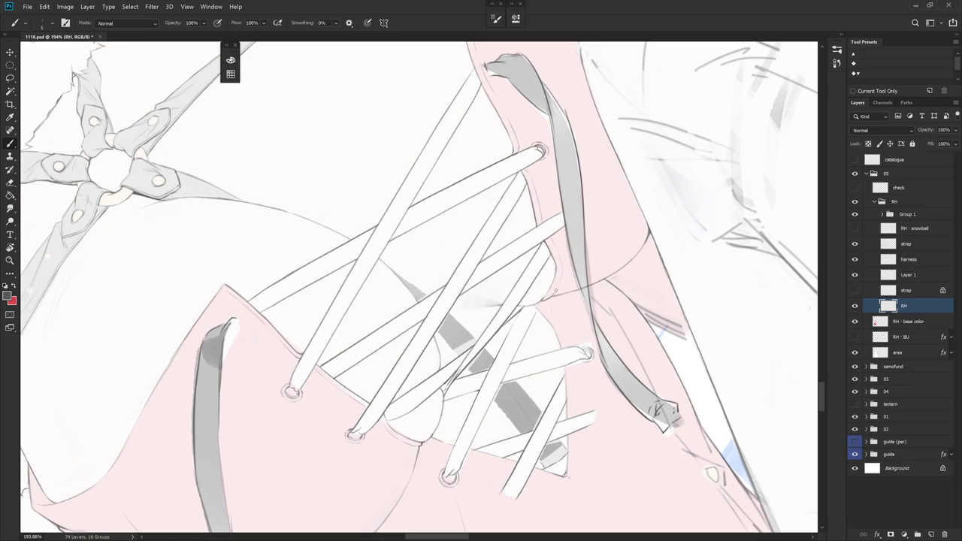
key("e")
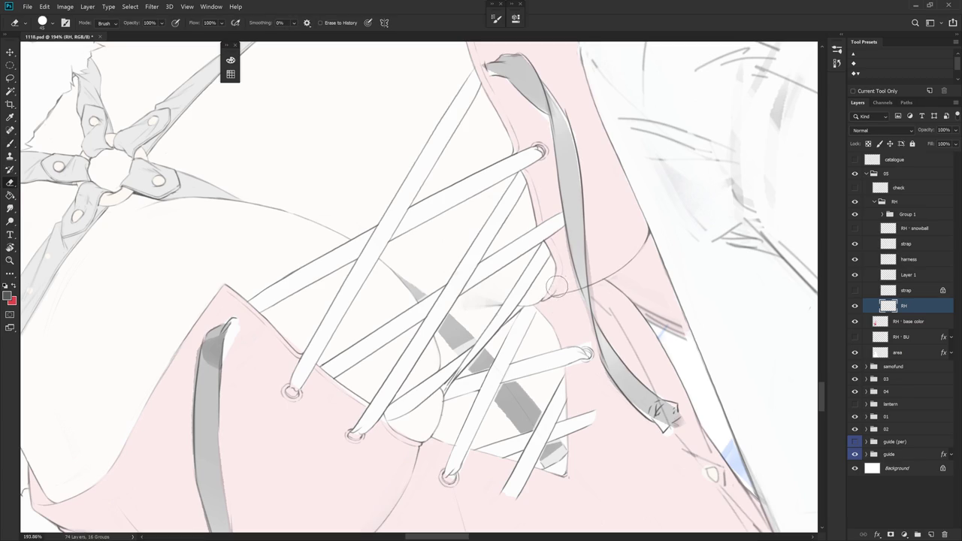
scroll(594, 323, "down", 1)
- Fit the whole figure in view, then switch to Layer 1 with Alt+]
scroll(606, 315, "down", 5)
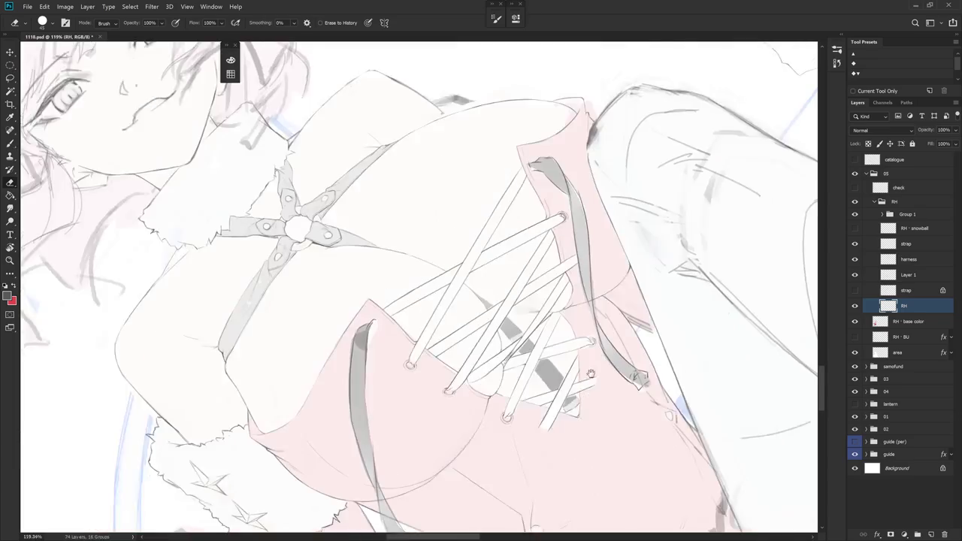
scroll(583, 259, "up", 3)
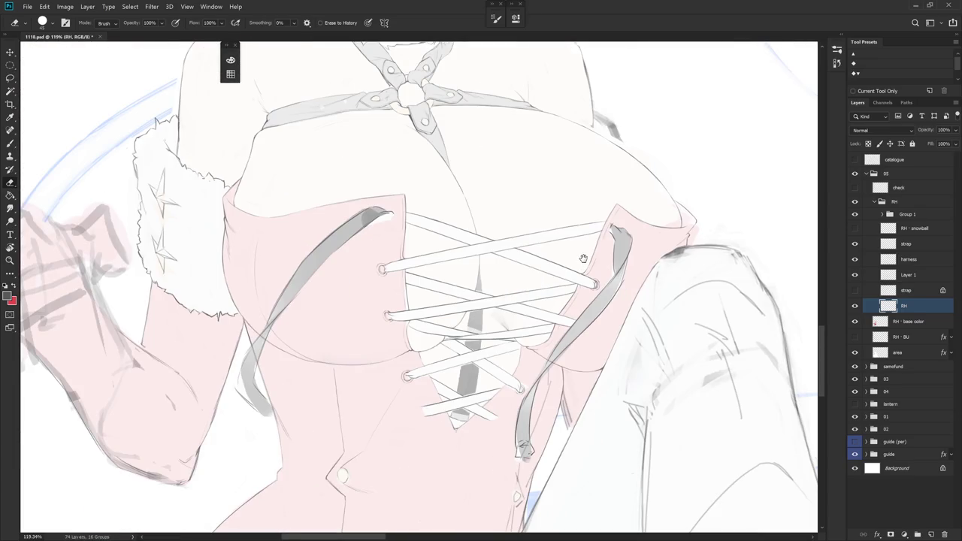
scroll(584, 258, "up", 2)
key("b")
scroll(512, 343, "up", 3)
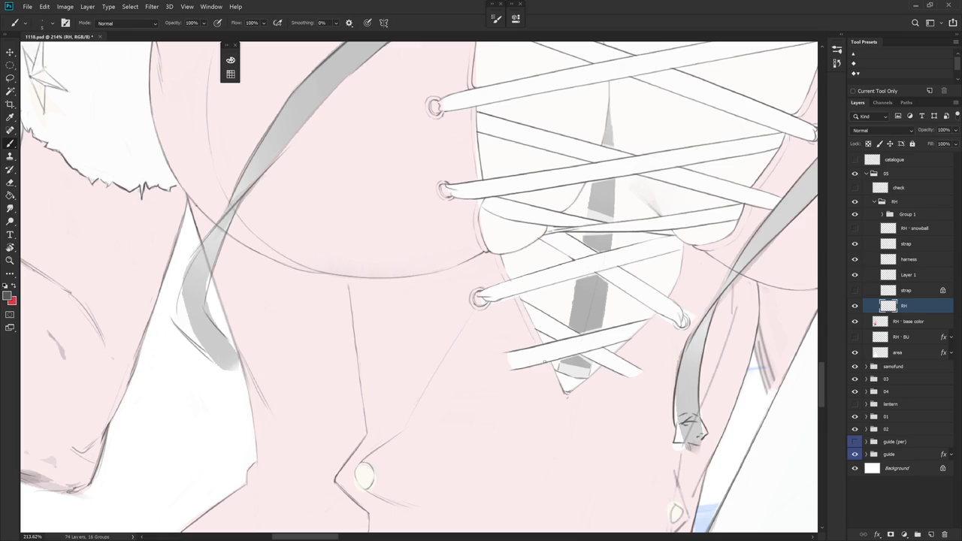
key("ctrl+0")
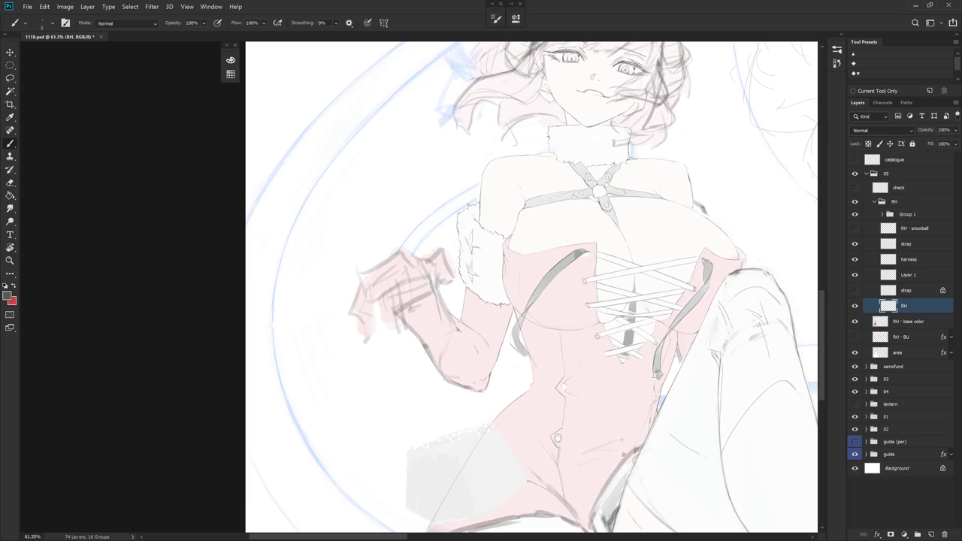
key("alt+bracketright")
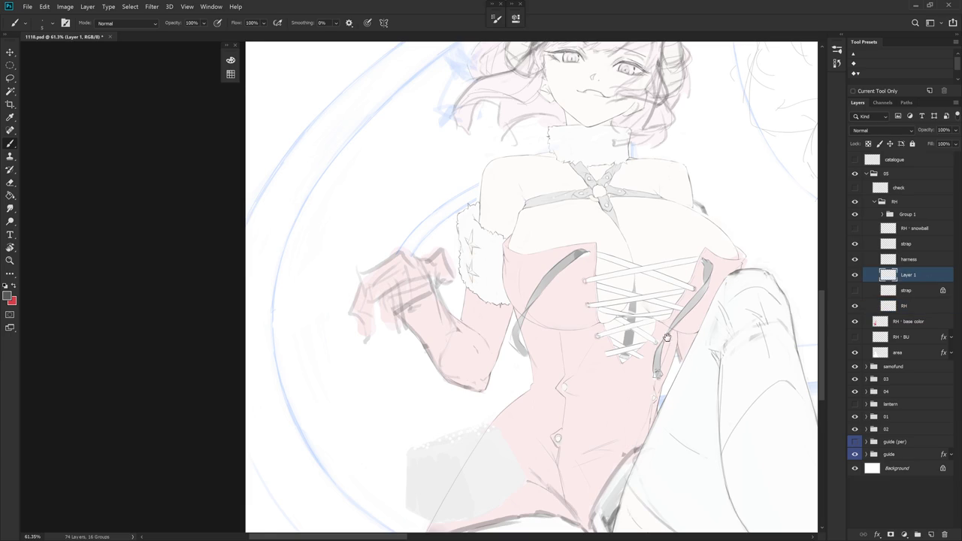
- Zoom in on the lowest right-hand lace end on Layer 1
left_click_drag(687, 302, 603, 322)
scroll(666, 309, "up", 5)
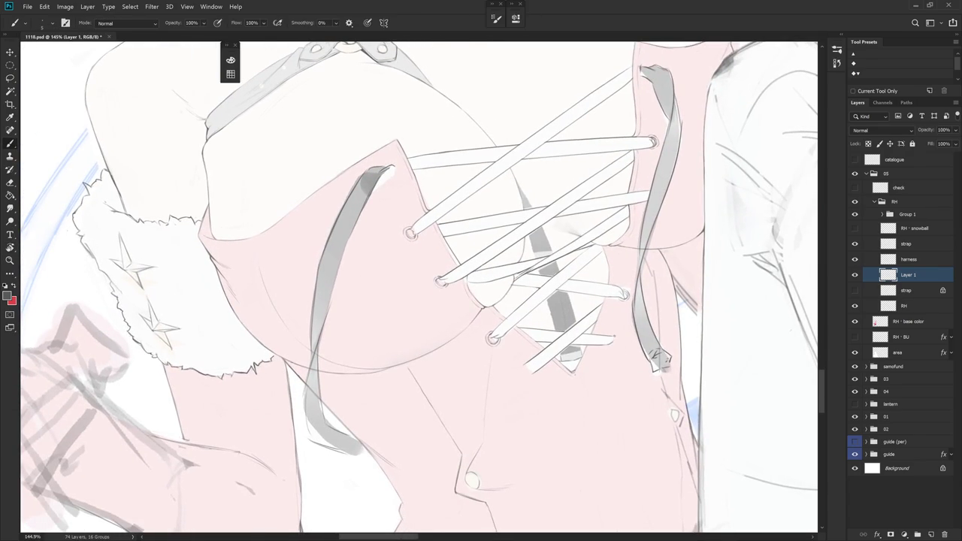
key("e")
key("b")
key("e")
key("b")
key("e")
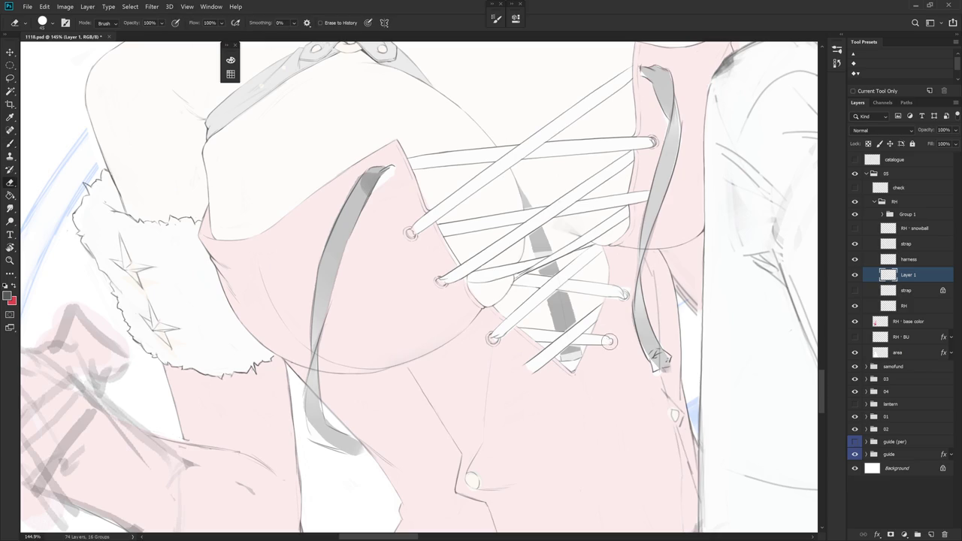
key("b")
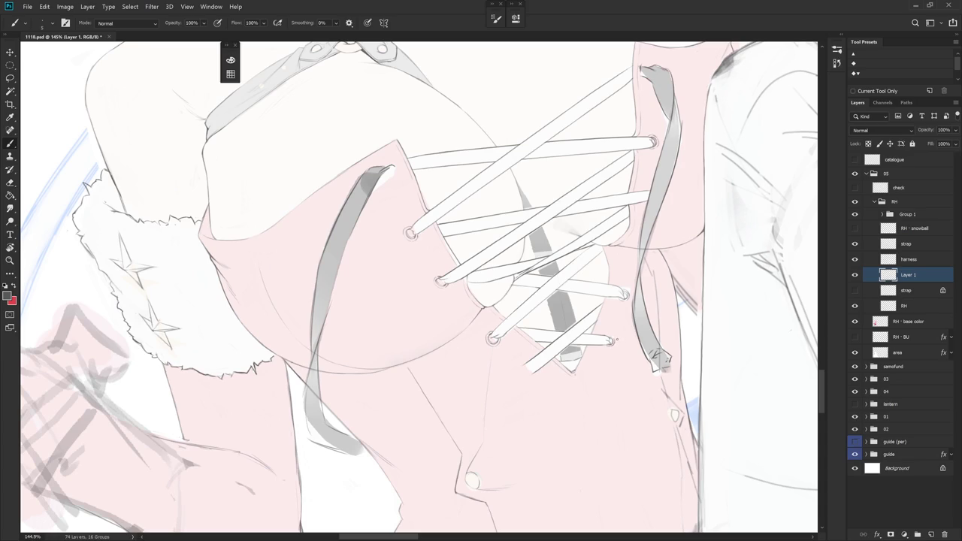
- Paint two small touches rounding the lowest lace end into an eyelet
scroll(611, 338, "up", 3)
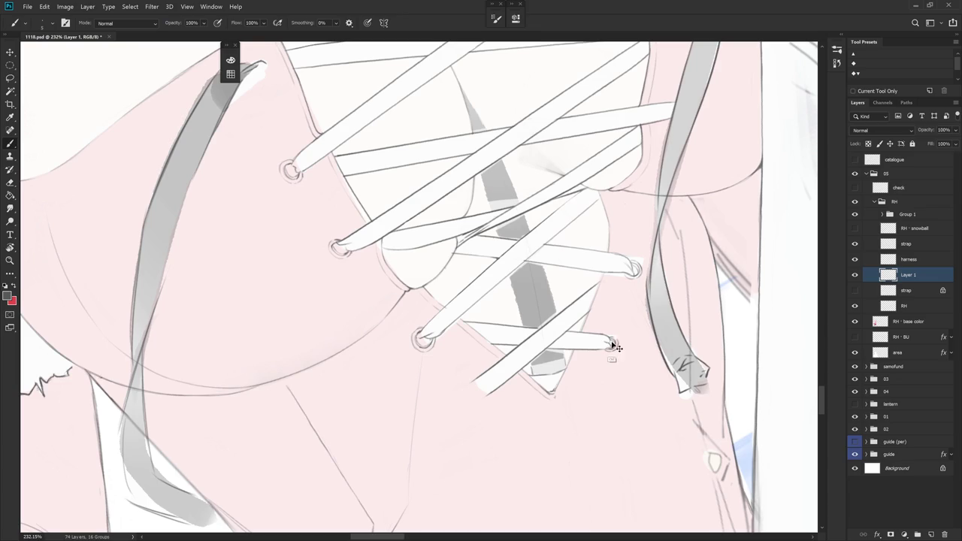
left_click_drag(596, 352, 608, 333)
left_click_drag(613, 346, 606, 339)
scroll(629, 323, "down", 5)
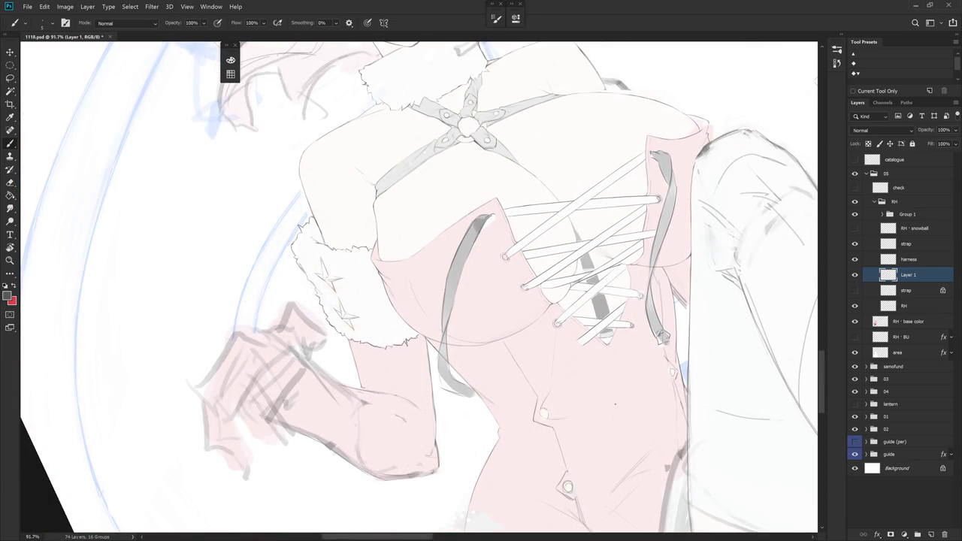
scroll(594, 338, "up", 2)
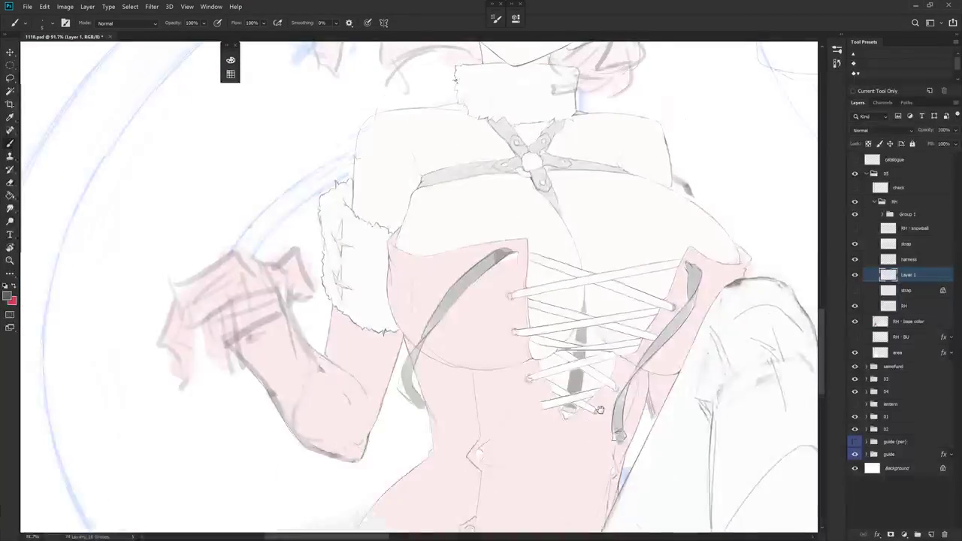
scroll(587, 301, "up", 2)
scroll(584, 281, "up", 2)
key("l")
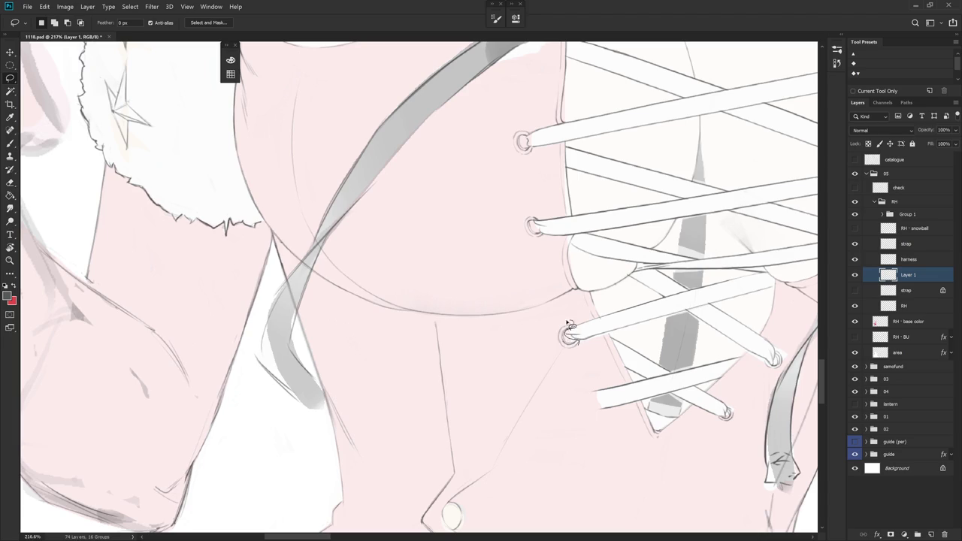
- Shrink the lowest left lacing eyelet slightly with a lasso selection and free transform
left_click_drag(568, 320, 578, 348)
key("ctrl+t")
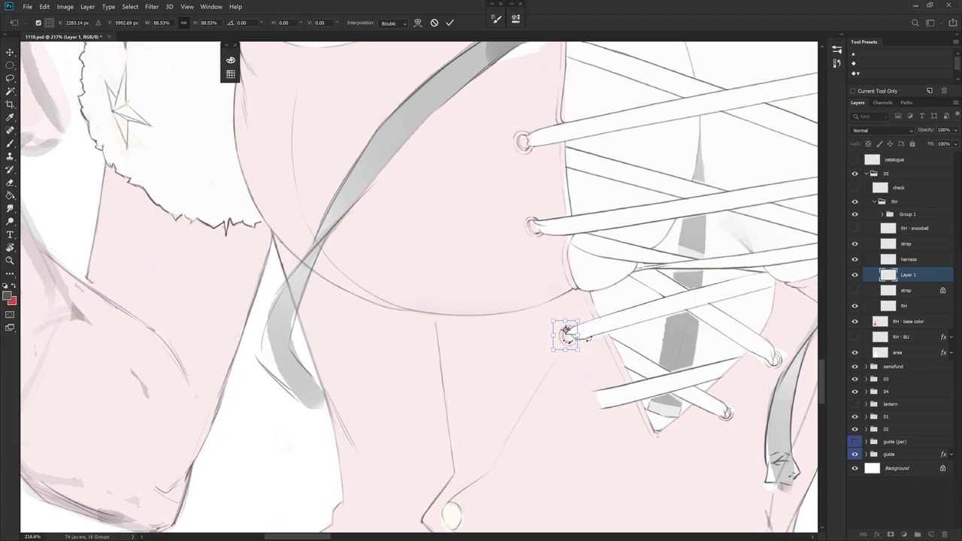
key("Return")
key("b")
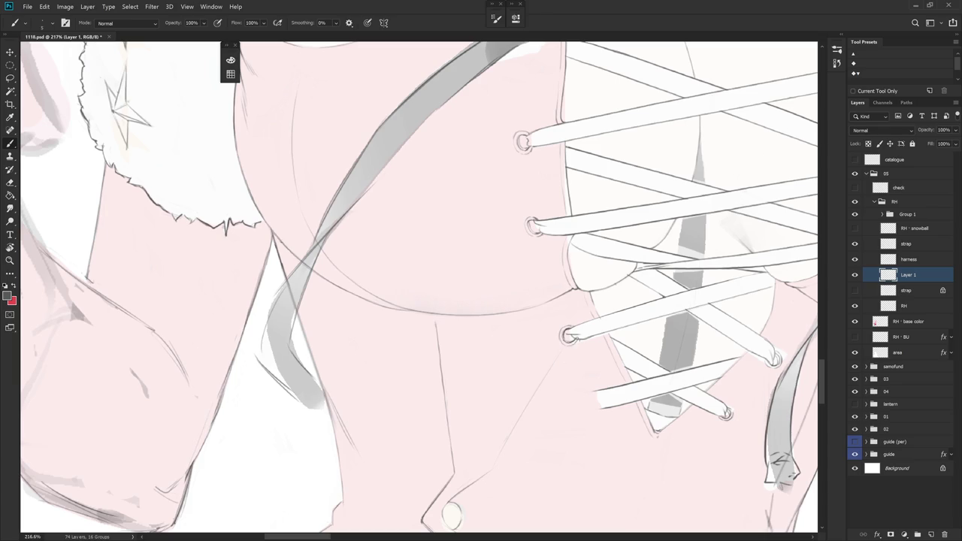
scroll(638, 327, "down", 5)
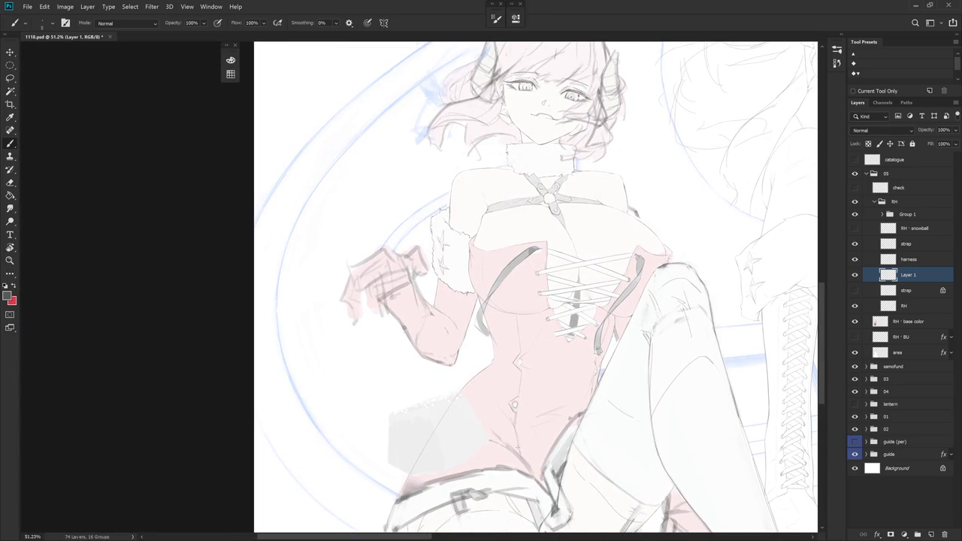
scroll(565, 276, "up", 5)
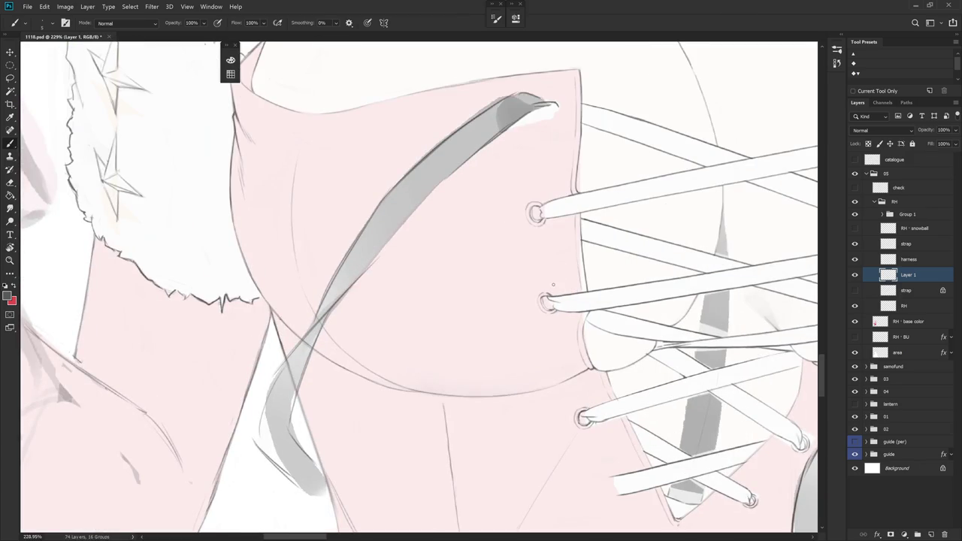
- Shrink the next lower eyelet to about 90% of its size
key("l")
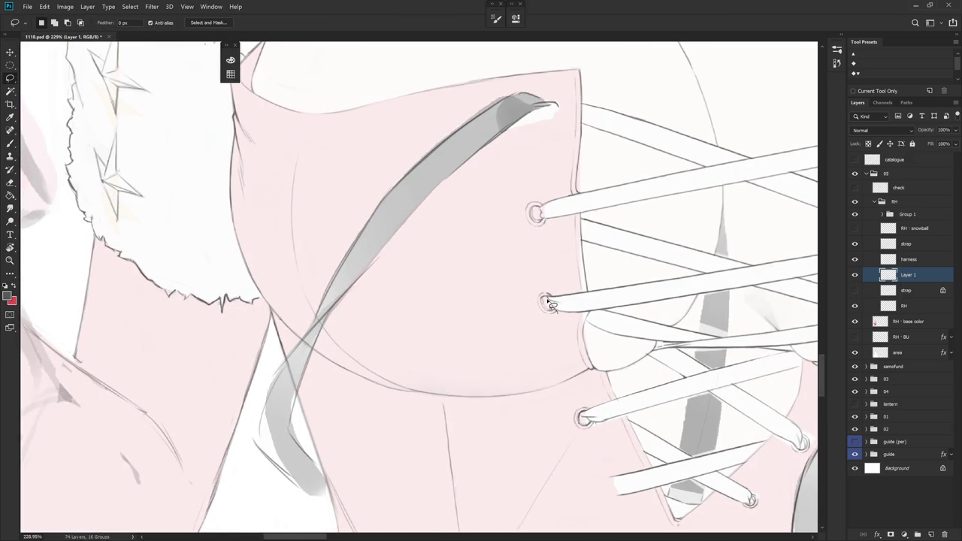
left_click_drag(545, 290, 547, 296)
key("ctrl+t")
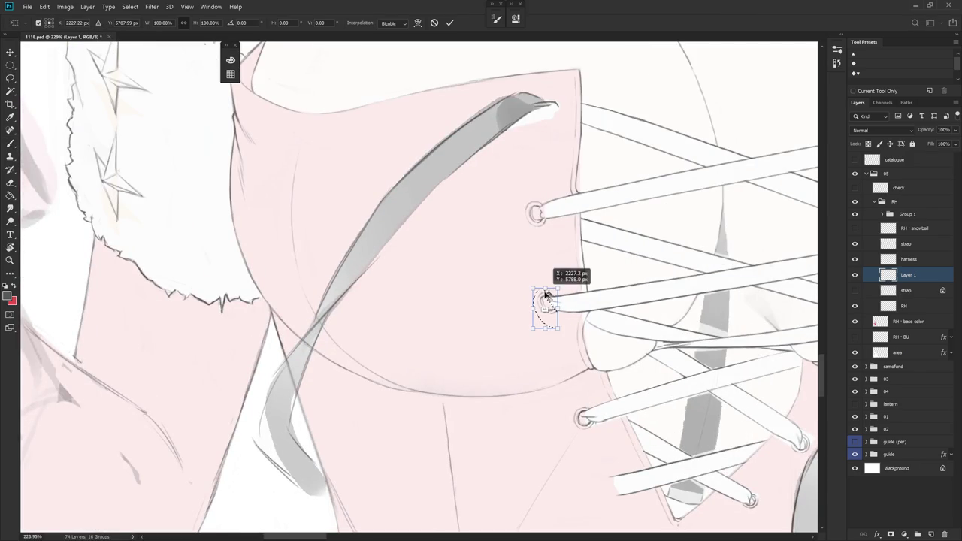
left_click_drag(547, 329, 547, 324)
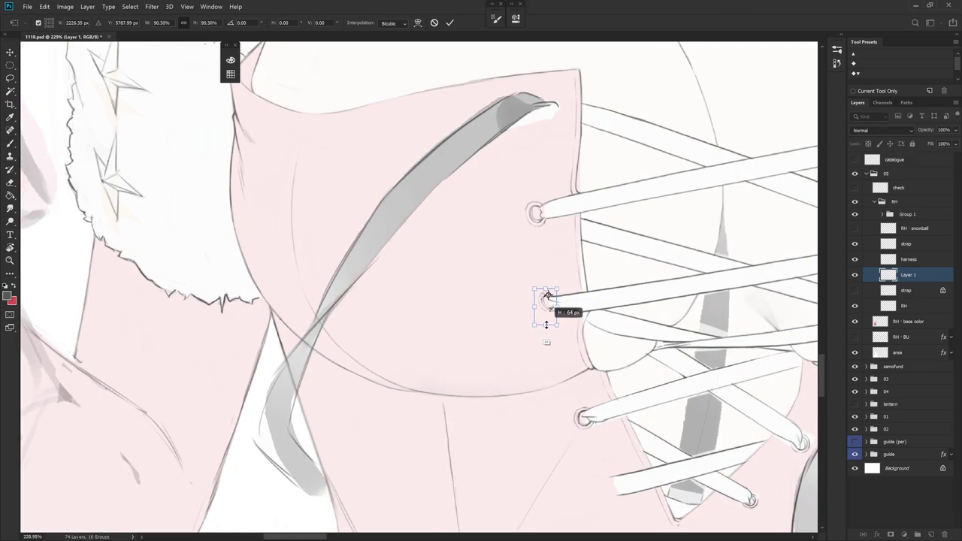
key("Return")
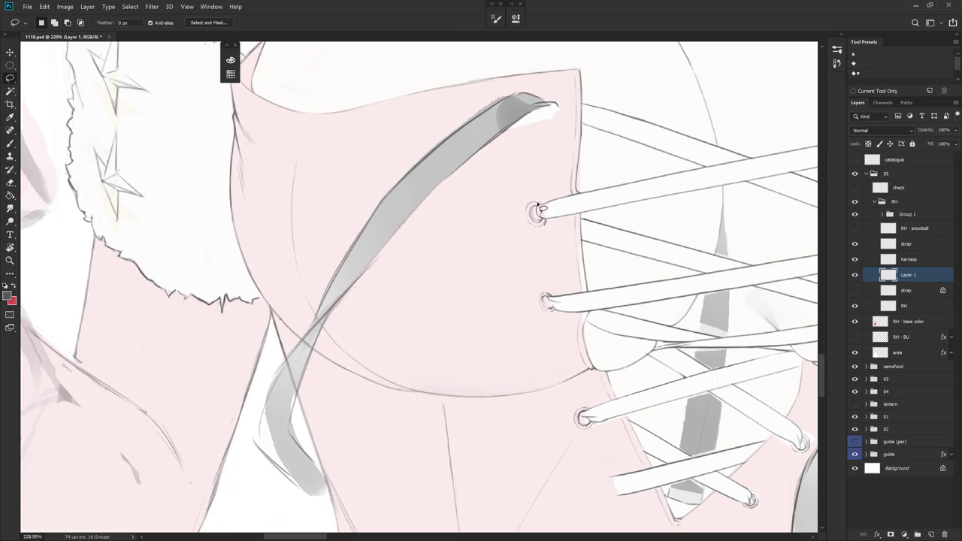
- Shrink the upper eyelet and paint its outer ring closed
left_click_drag(539, 208, 535, 233)
key("ctrl+t")
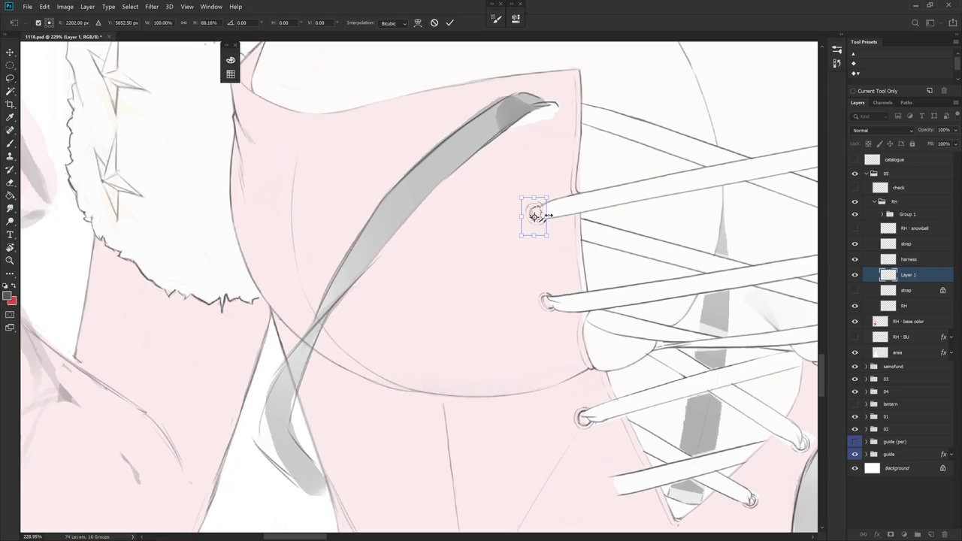
key("Return")
key("e")
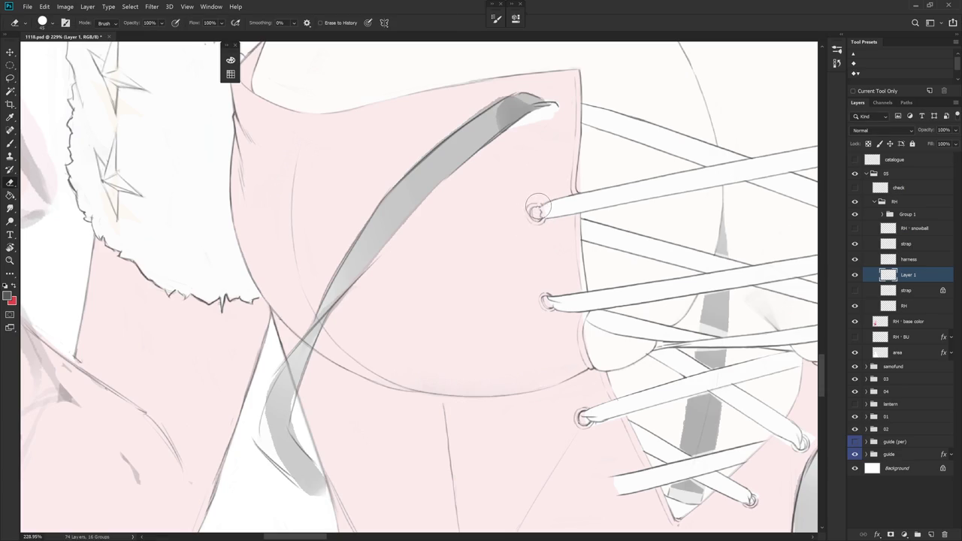
key("b")
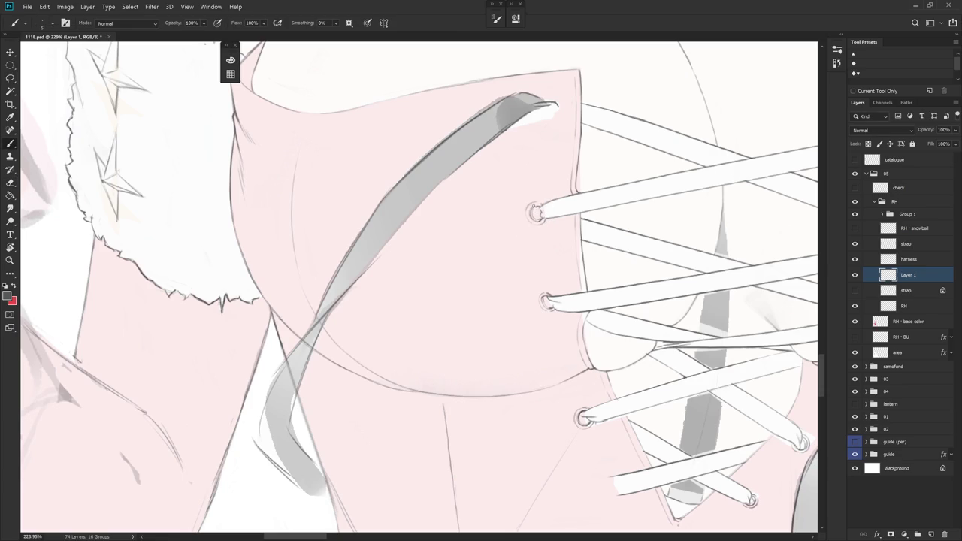
left_click_drag(529, 207, 536, 203)
- Zoom out, select the strap layer, and zoom back in on the eyelet
scroll(616, 278, "down", 5)
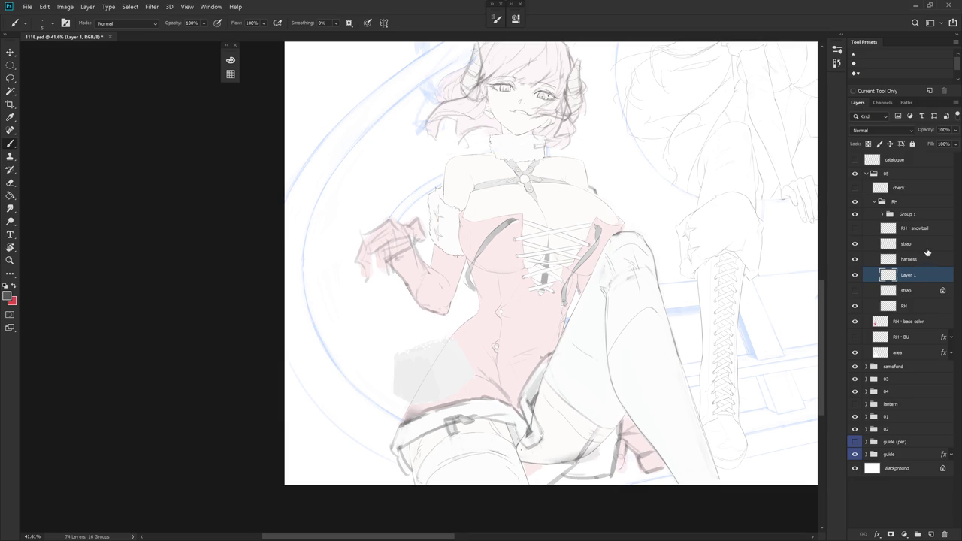
left_click(906, 243)
scroll(601, 289, "up", 3)
scroll(587, 270, "up", 2)
- Erase the stray strap line off the right eyelet, alternating Eraser and Brush
scroll(571, 256, "up", 2)
key("e")
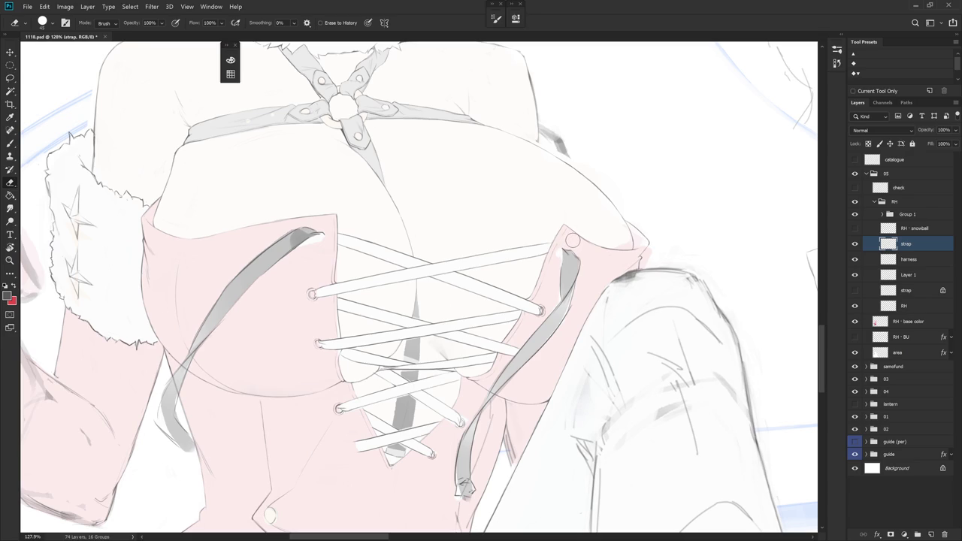
key("b")
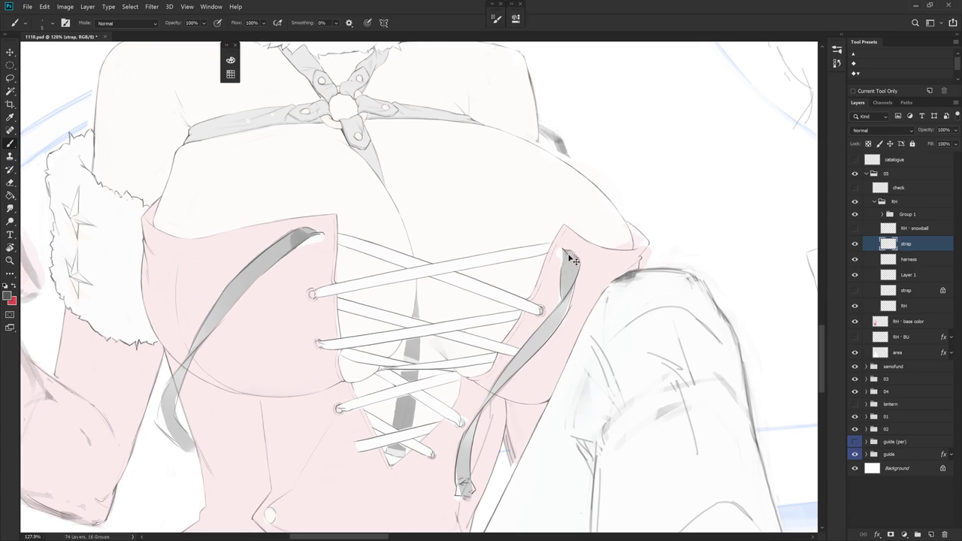
key("e")
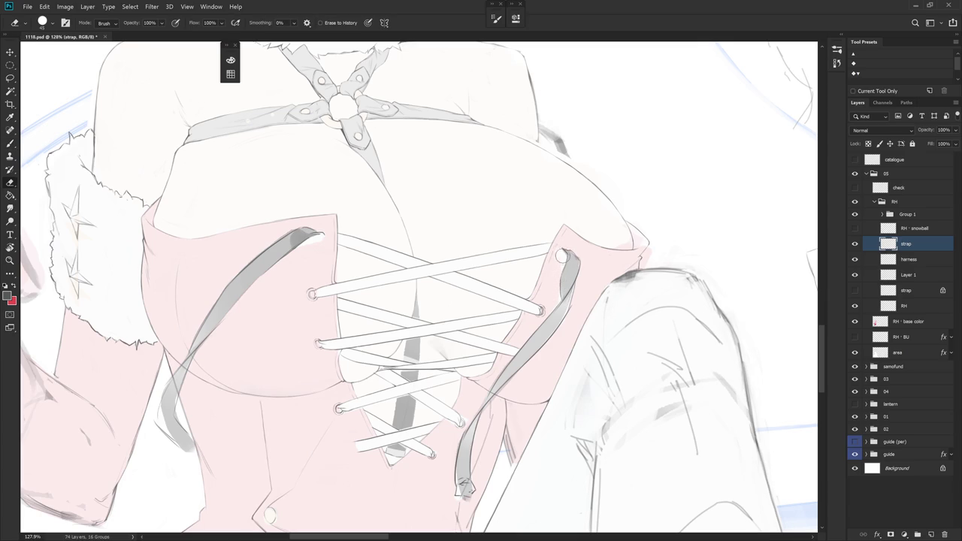
left_click_drag(558, 280, 565, 258)
key("b")
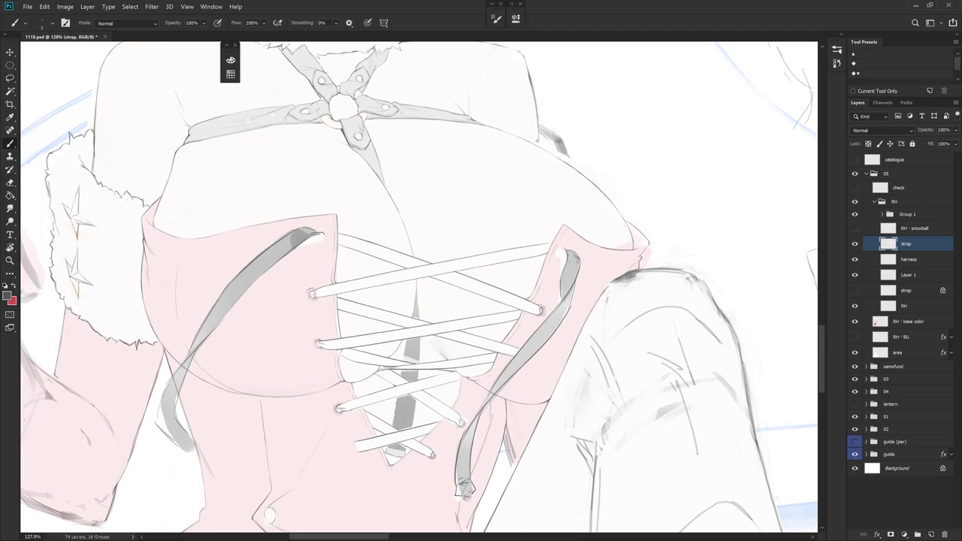
key("e")
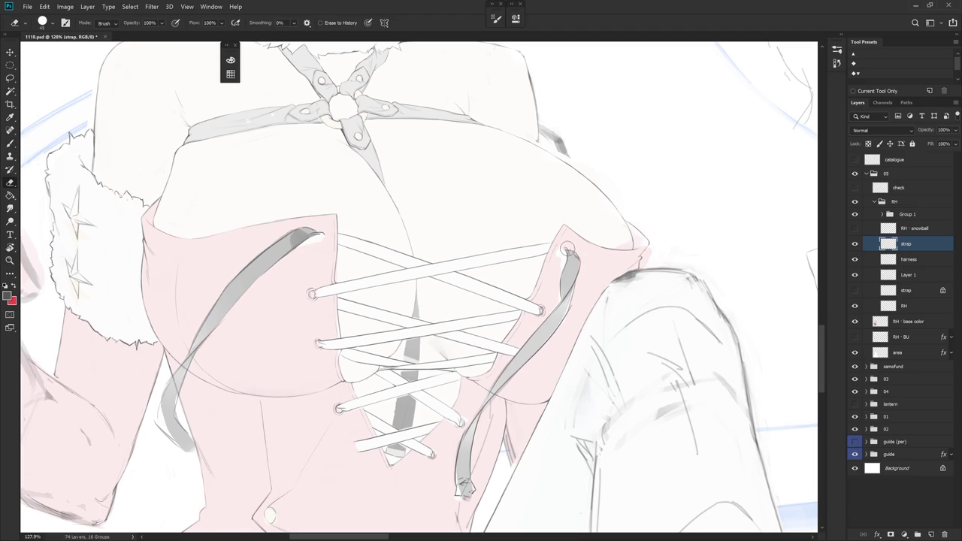
key("b")
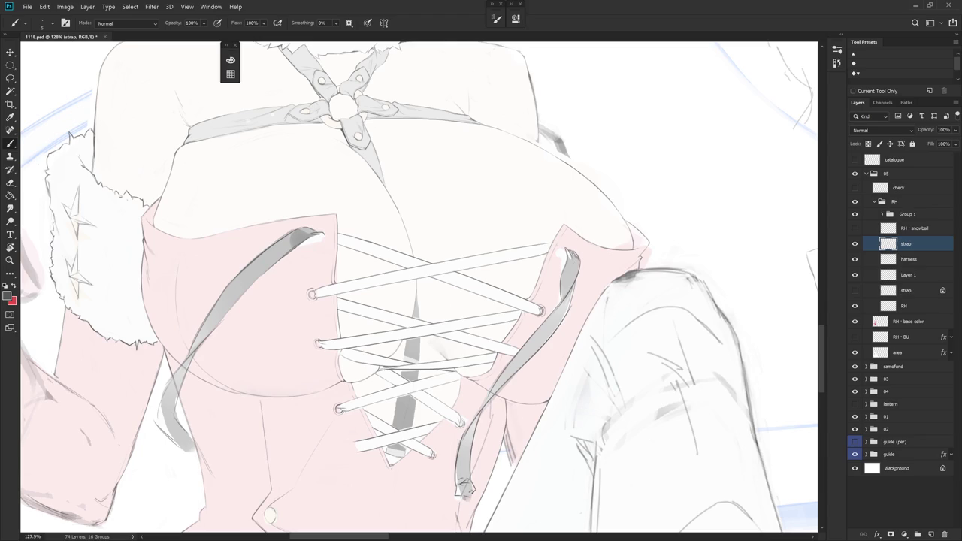
key("e")
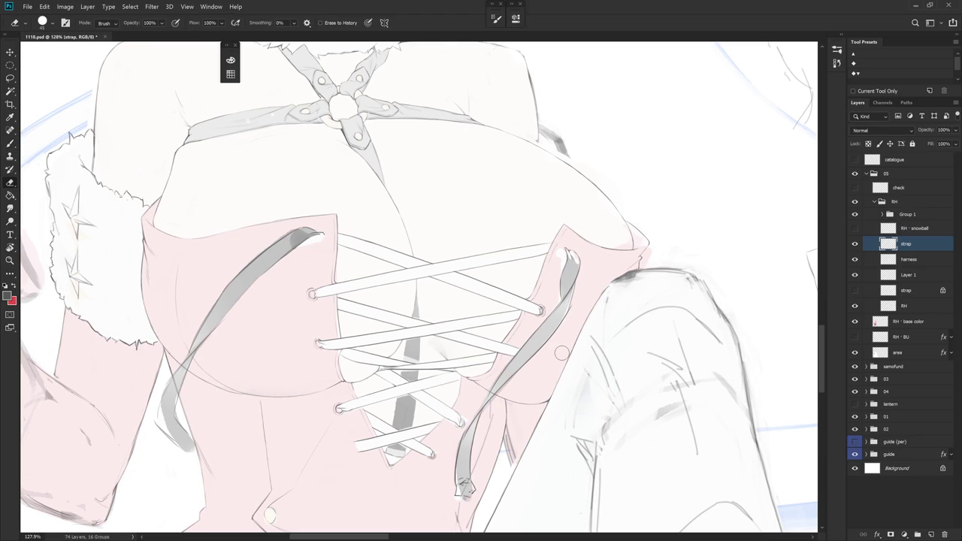
- Rotate the view and nudge the left strap end into place via lasso transform
scroll(562, 353, "down", 3)
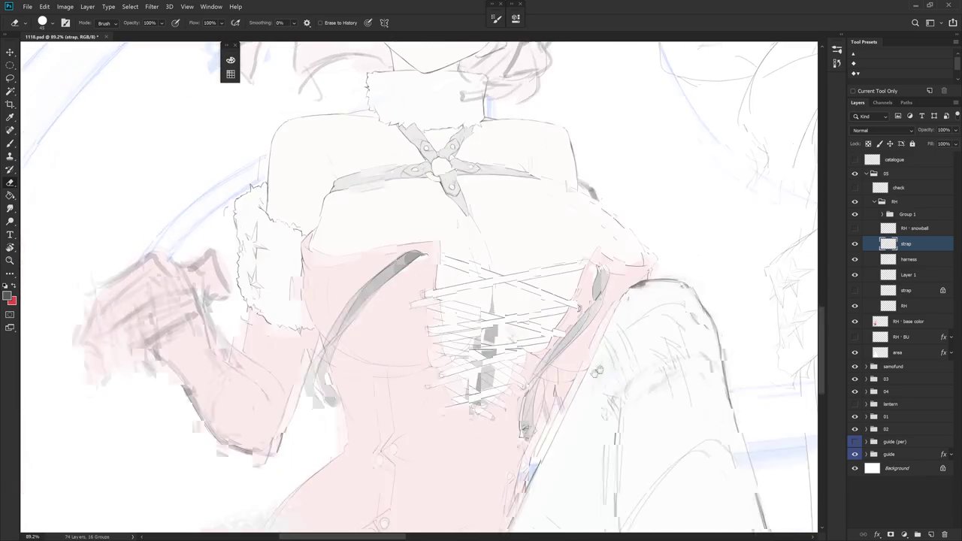
mouse_move(562, 354)
left_mouse_down()
mouse_move(653, 353)
mouse_move(561, 343)
left_mouse_up()
key("b")
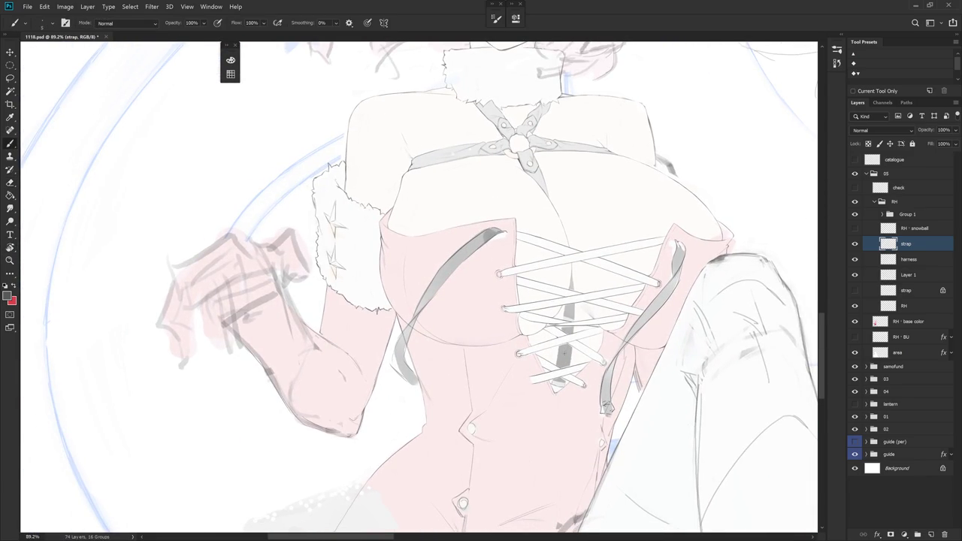
scroll(505, 212, "up", 3)
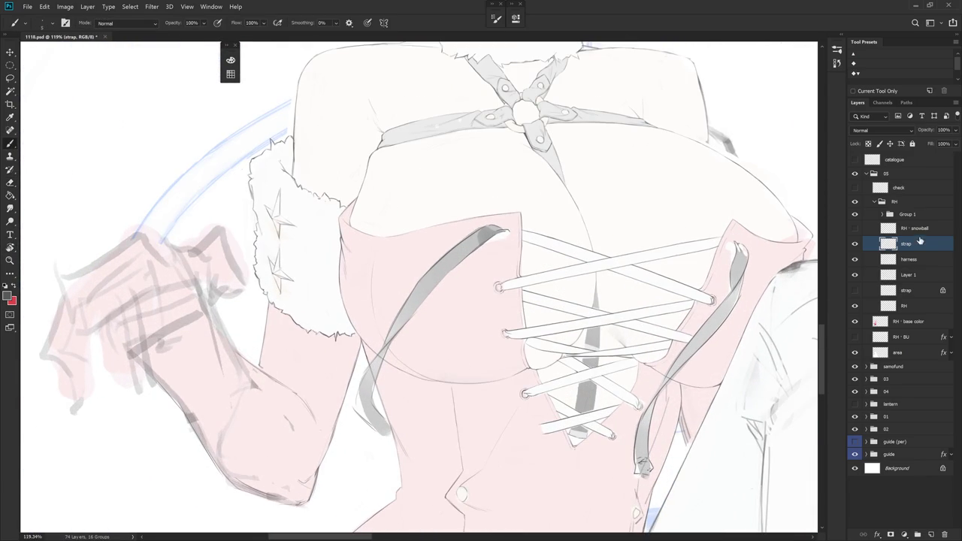
key("l")
left_click_drag(496, 271, 482, 278)
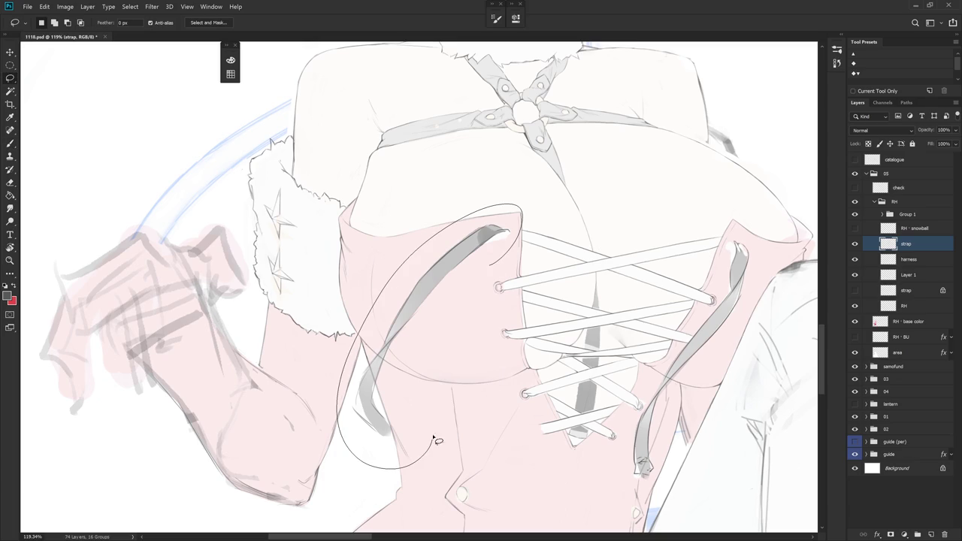
key("ctrl+t")
left_click_drag(445, 334, 445, 342)
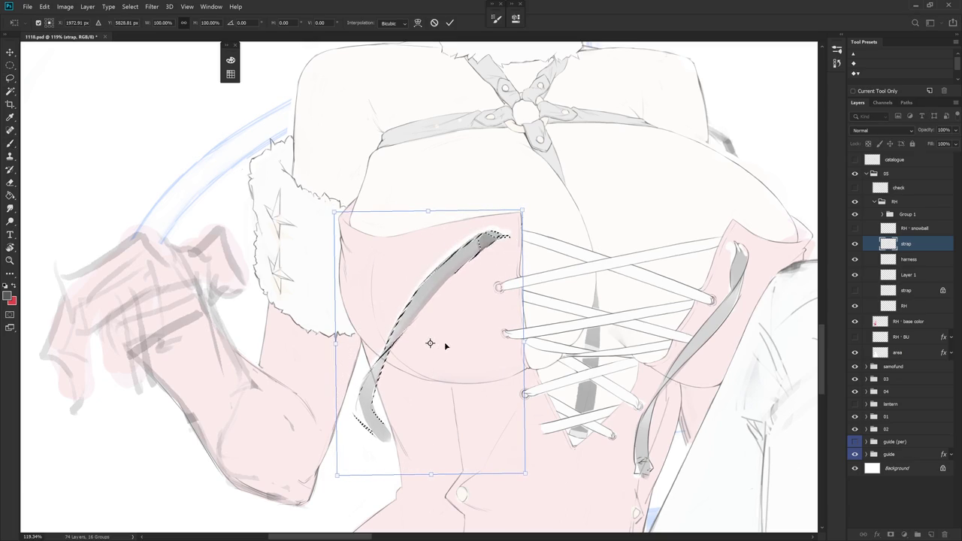
key("Return")
key("ctrl+d")
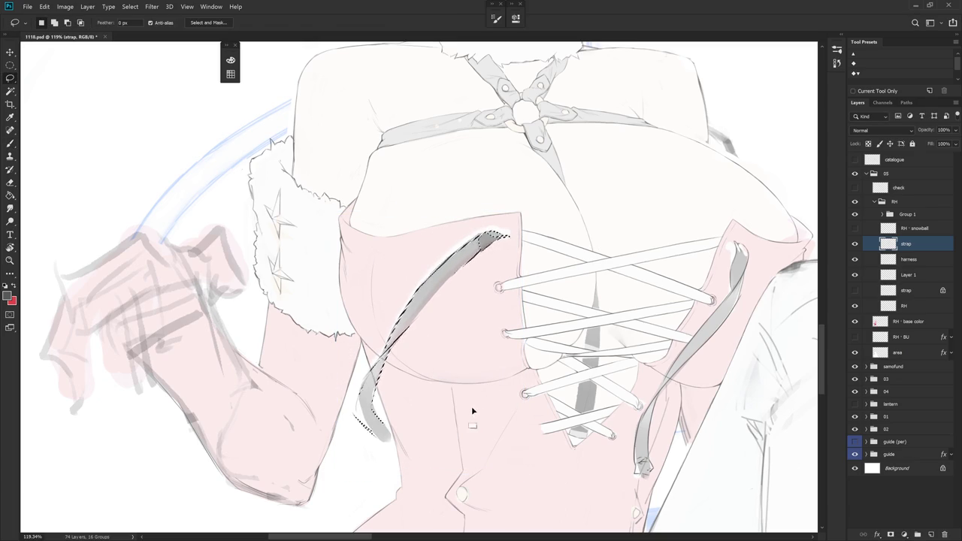
key("b")
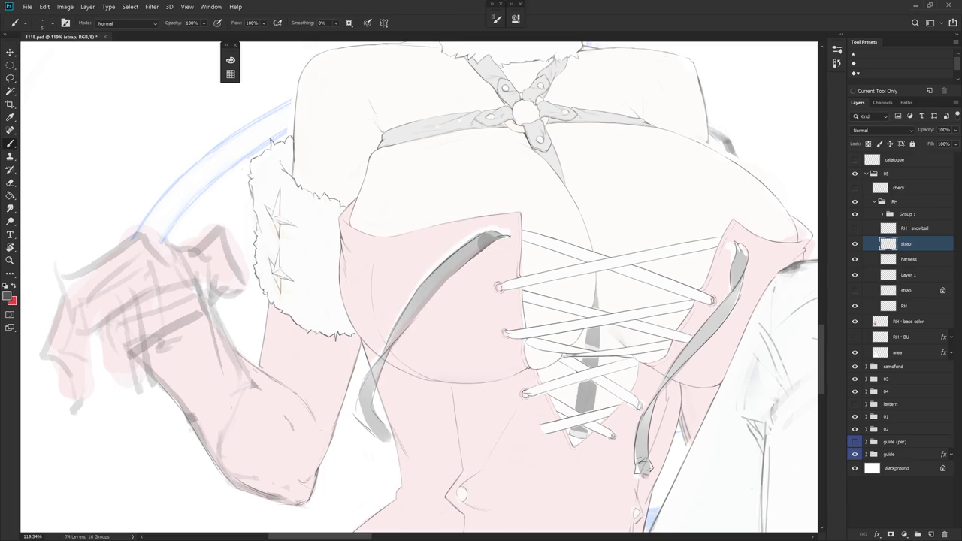
- Reselect the whole left strap and shift it slightly
key("l")
mouse_move(510, 223)
left_mouse_down()
mouse_move(446, 383)
mouse_move(439, 364)
left_mouse_up()
key("ctrl+t")
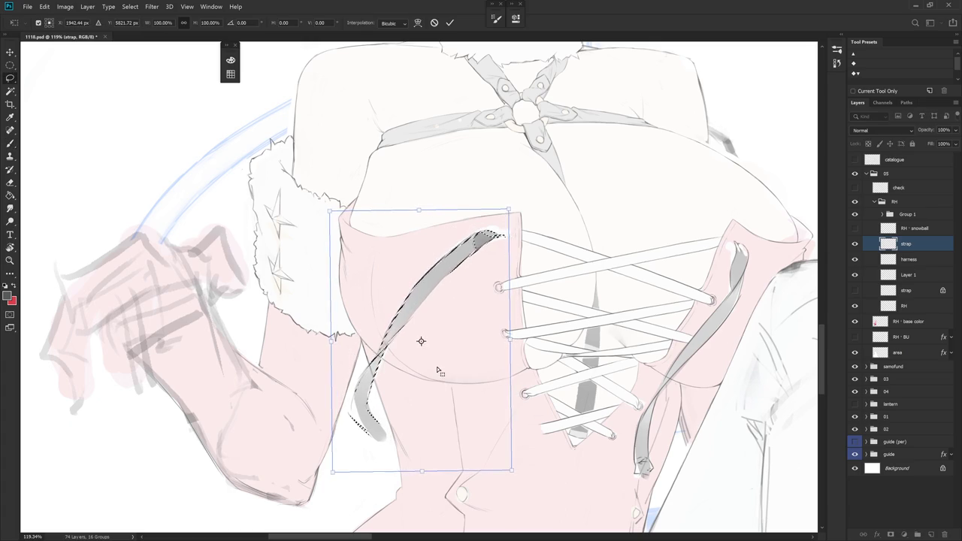
key("Return")
key("ctrl+d")
key("b")
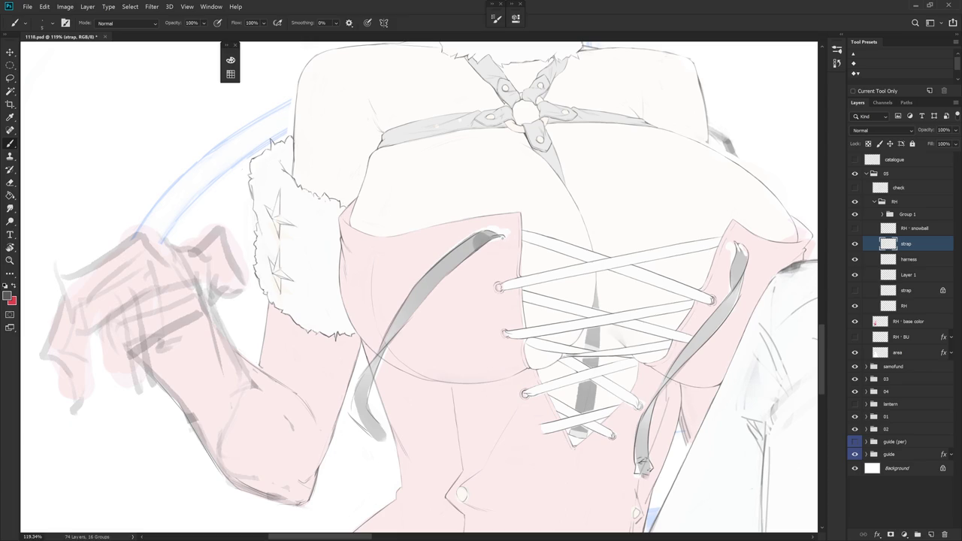
- Refine the strap end at the top eyelet with Eraser and Brush, then zoom out
key("e")
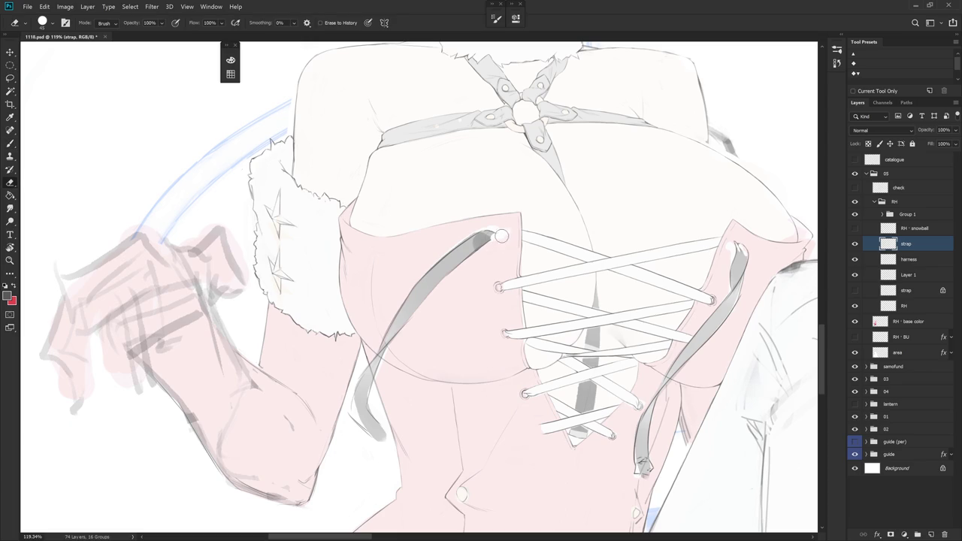
key("b")
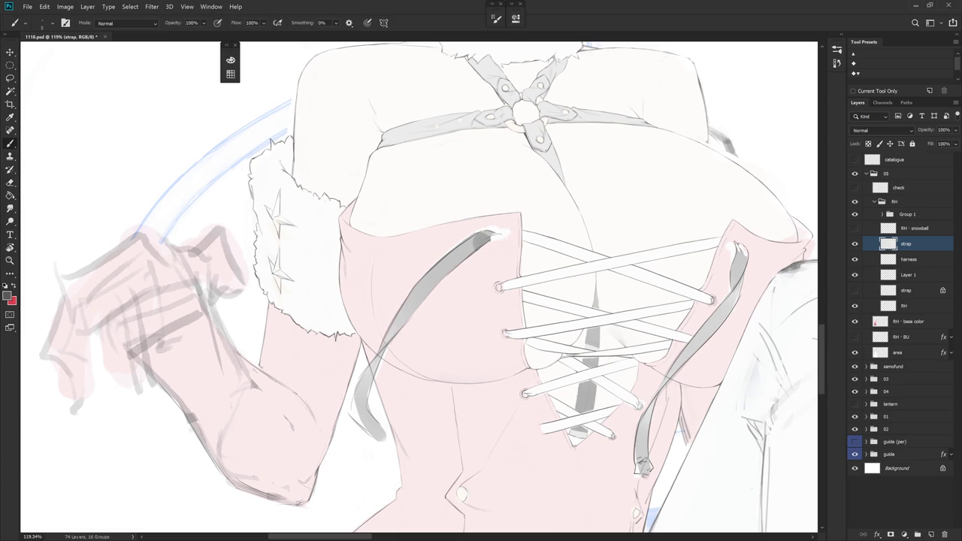
key("e")
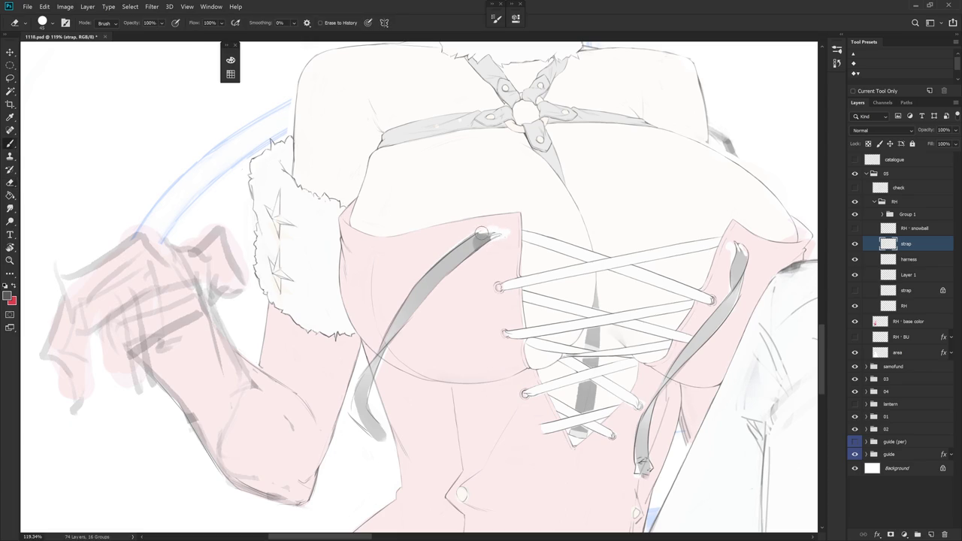
key("b")
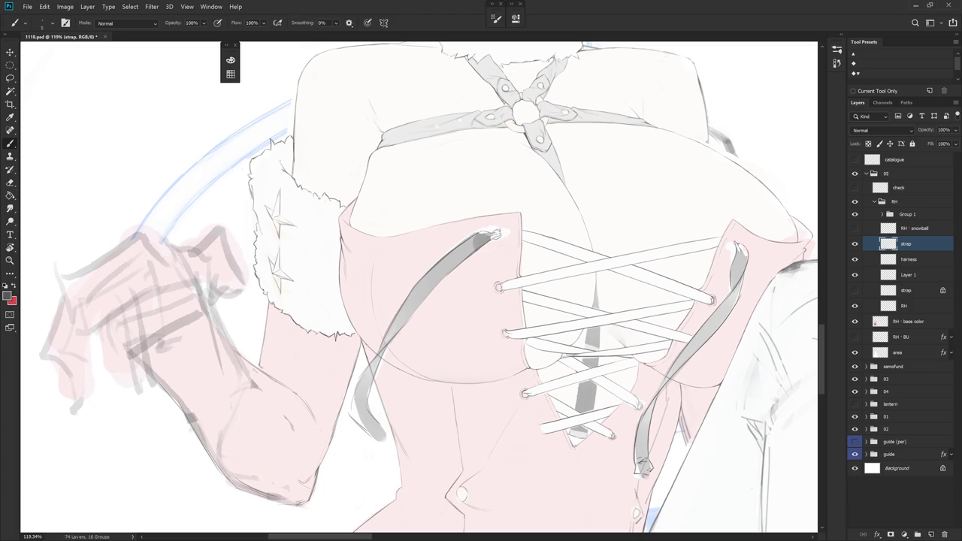
key("e")
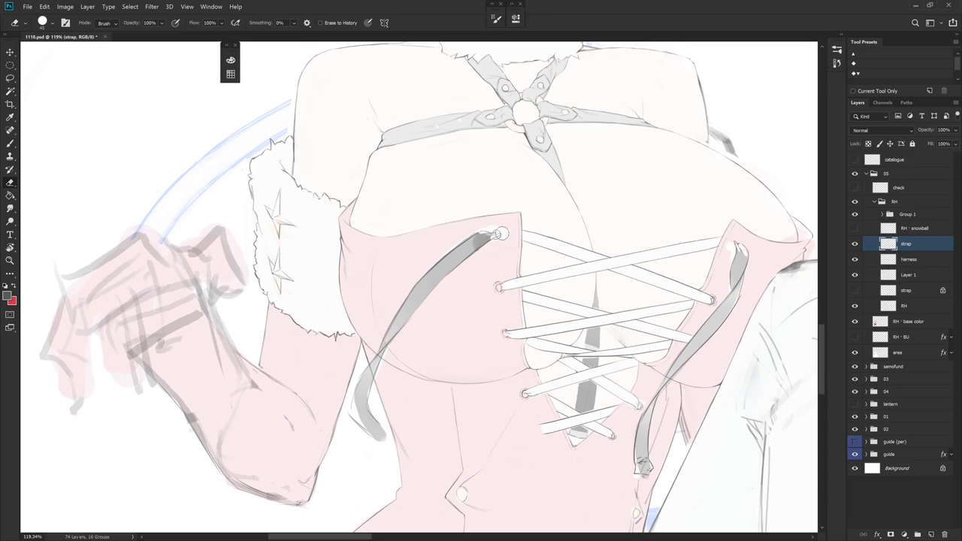
key("b")
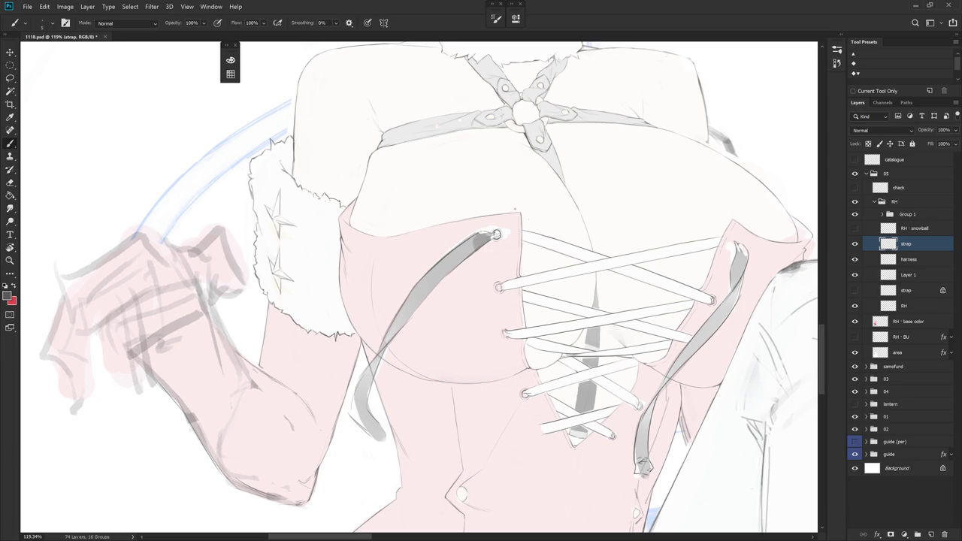
scroll(496, 236, "down", 5)
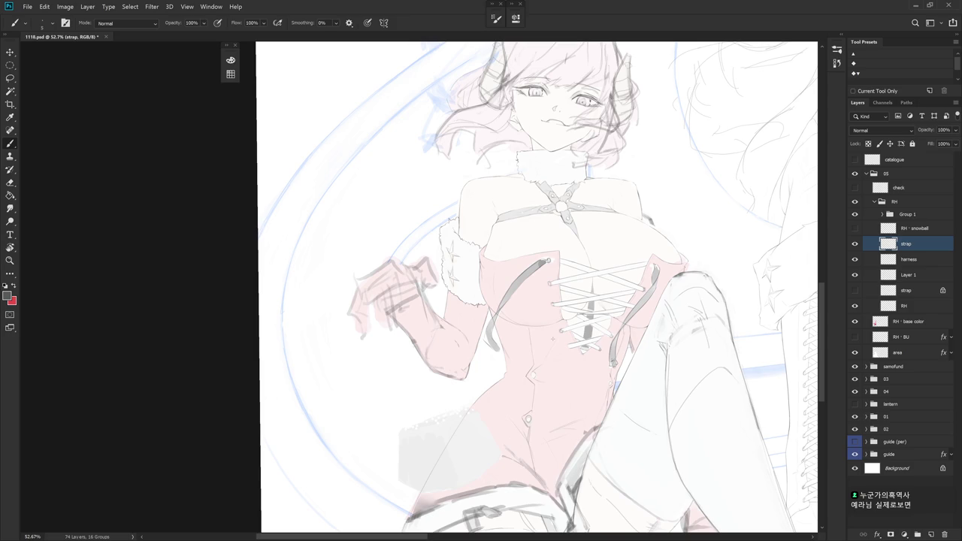
- Rotate the view upright on the strap and erase along its left edge below the eyelet
scroll(553, 339, "up", 5)
left_click_drag(555, 343, 549, 409)
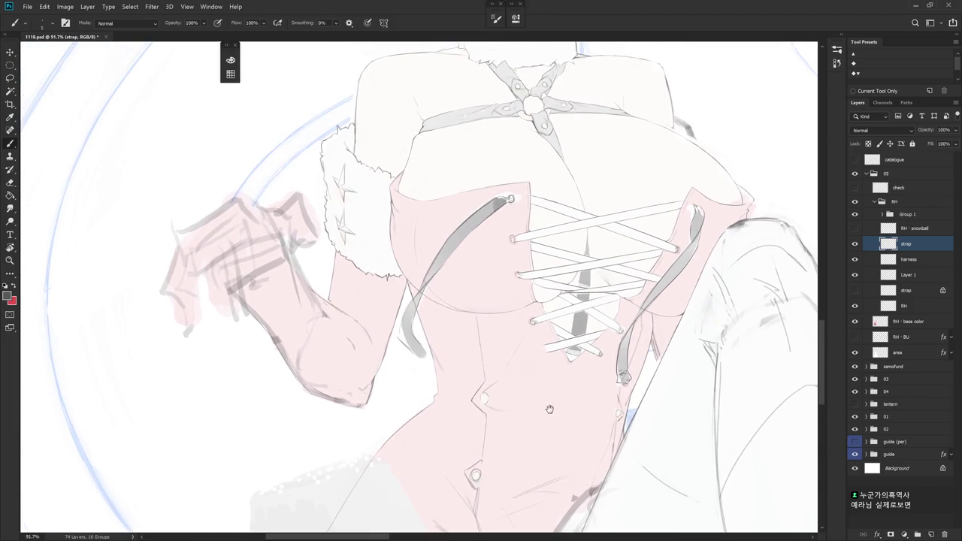
scroll(519, 197, "up", 5)
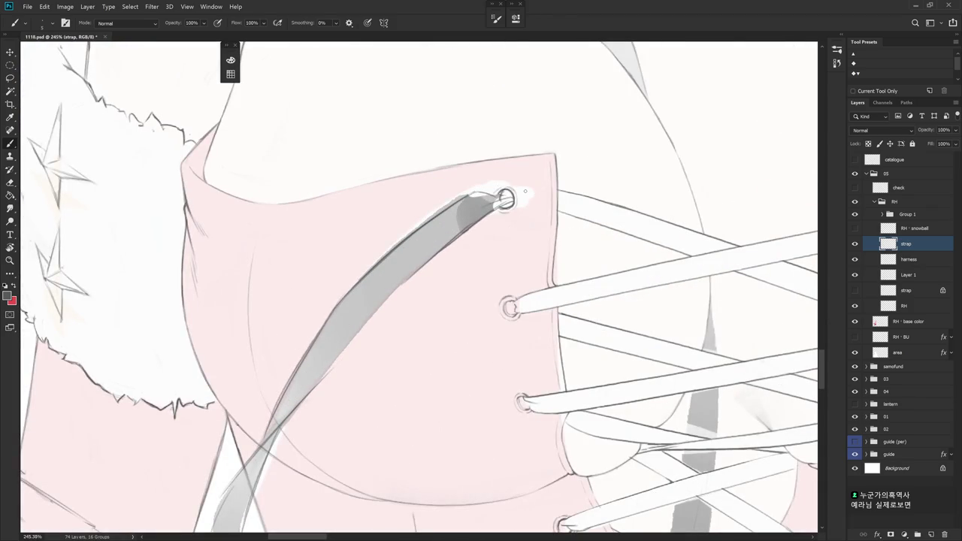
left_click_drag(525, 192, 514, 245)
key("e")
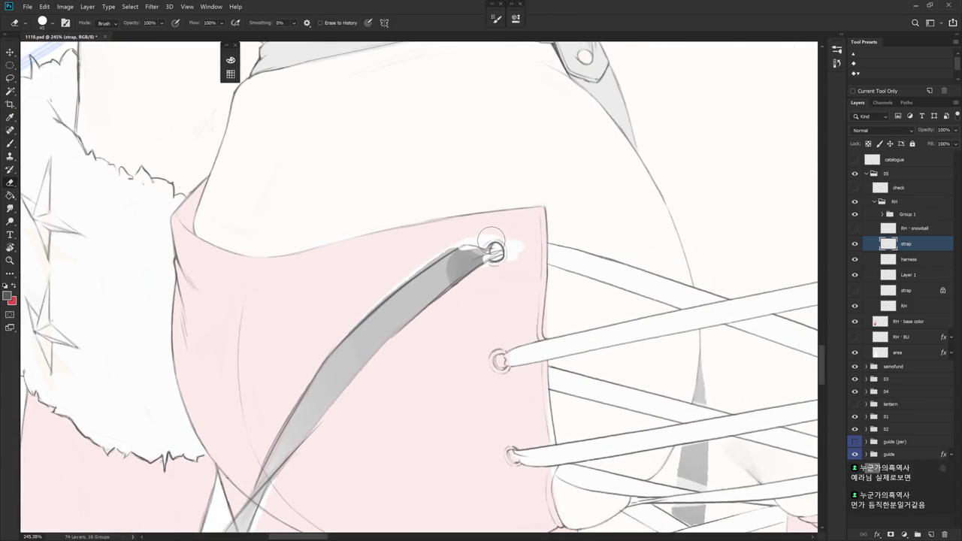
key("b")
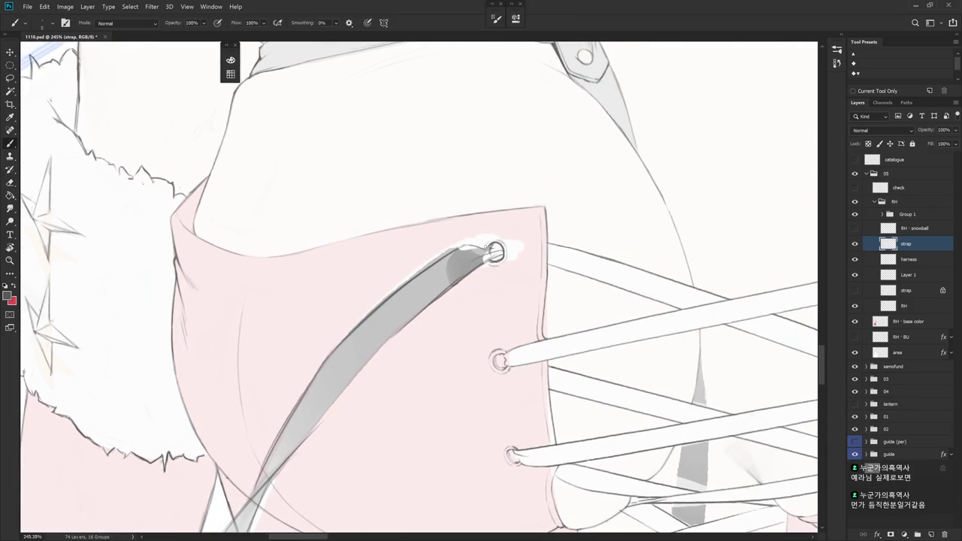
key("r")
left_click_drag(477, 302, 537, 267)
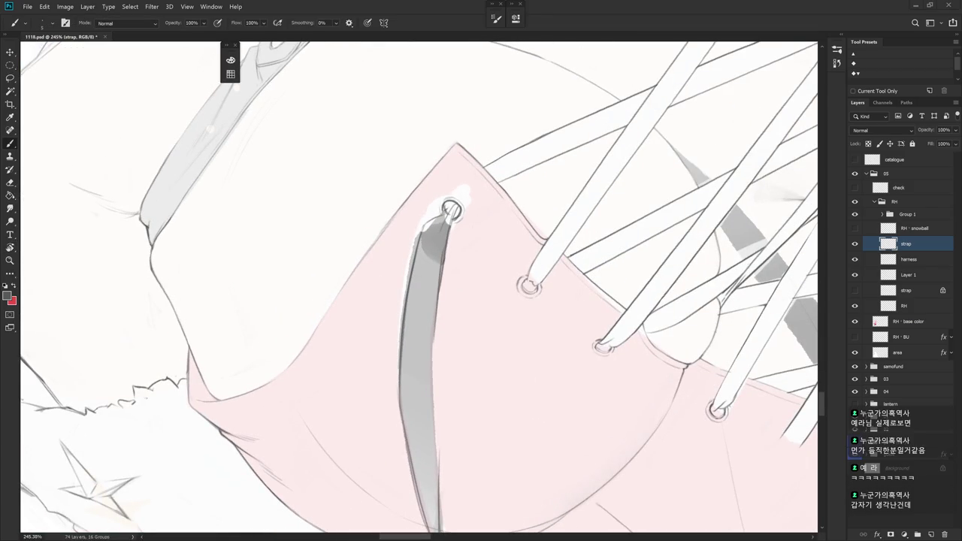
key("e")
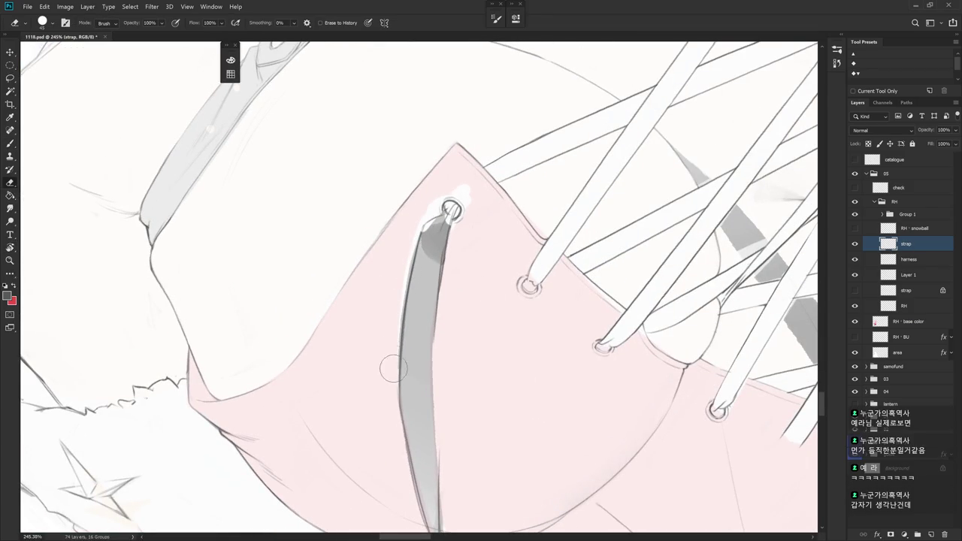
left_click_drag(393, 369, 552, 254)
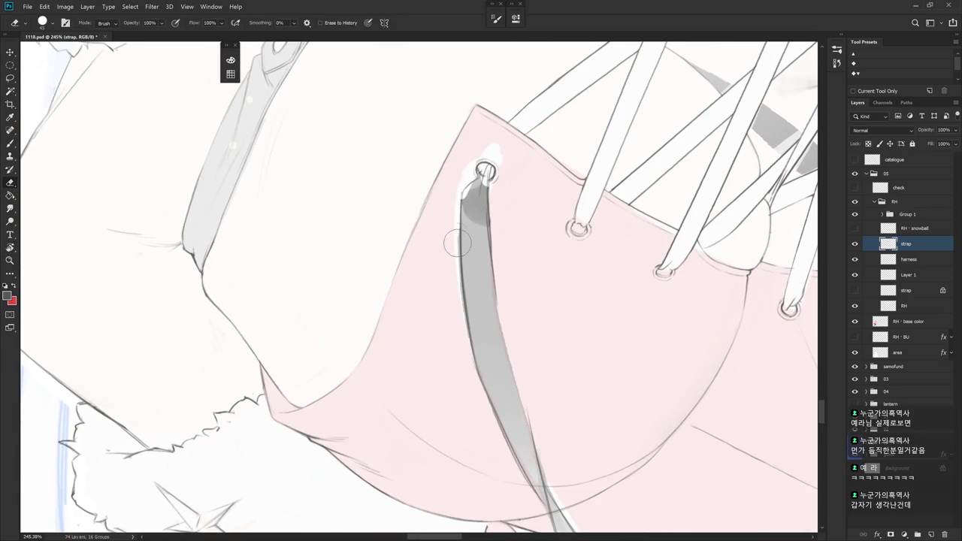
mouse_move(468, 184)
left_mouse_down()
mouse_move(467, 277)
mouse_move(488, 380)
left_mouse_up()
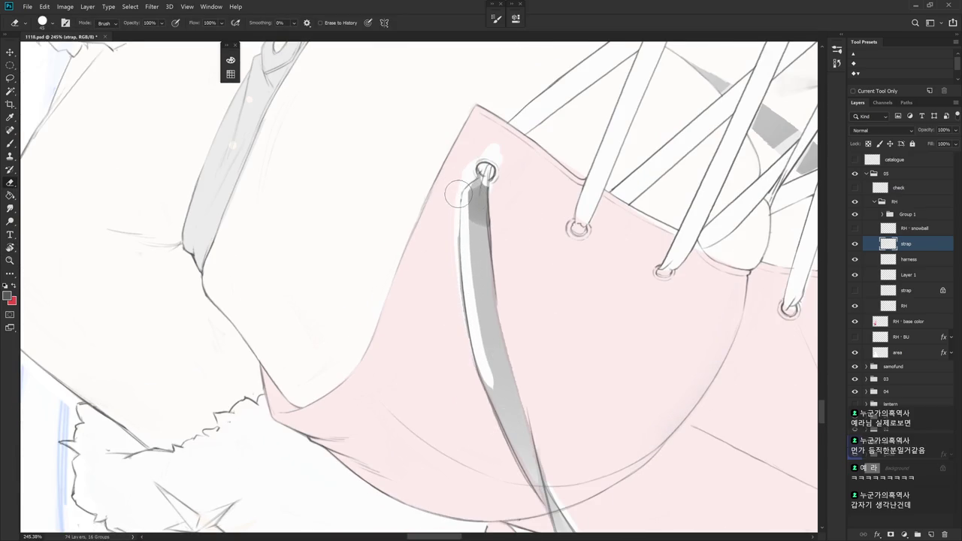
left_click_drag(445, 221, 458, 268)
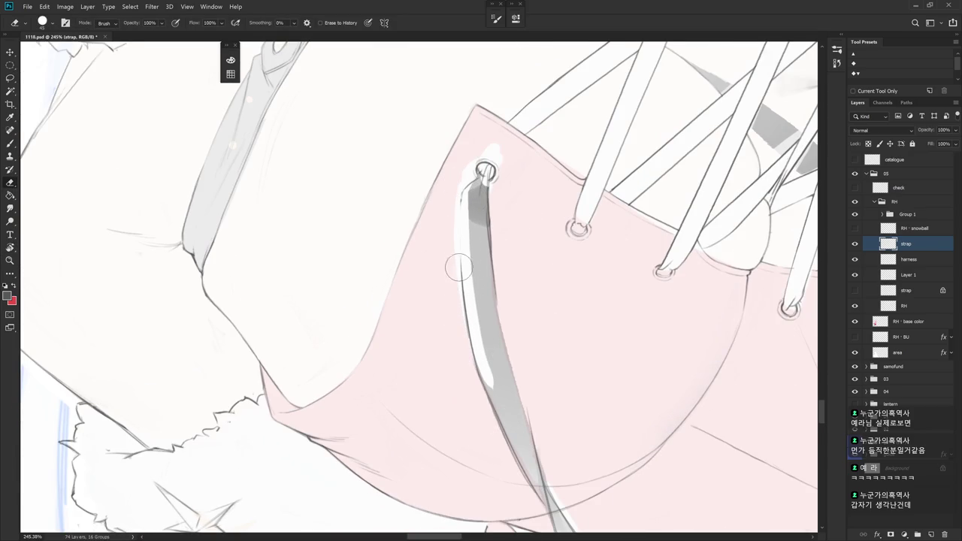
- Paint a grey line down the strap's left edge, redoing the overlong first stroke
key("b")
left_click_drag(460, 197, 478, 385)
key("ctrl+z")
left_click_drag(461, 200, 481, 387)
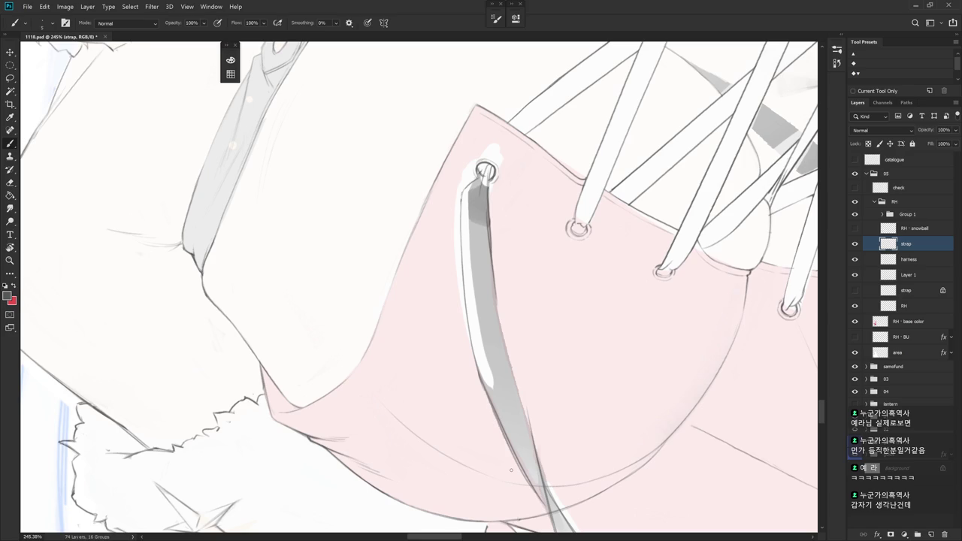
scroll(511, 470, "up", 2)
key("e")
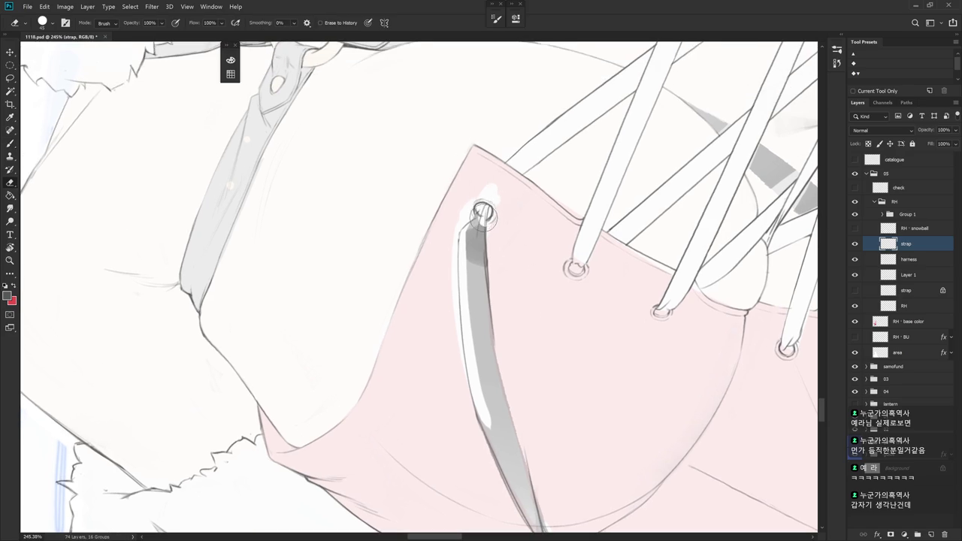
- Compare with the strap layer hidden, then outline the strap's upper-left edge up to the eyelet
key("Escape")
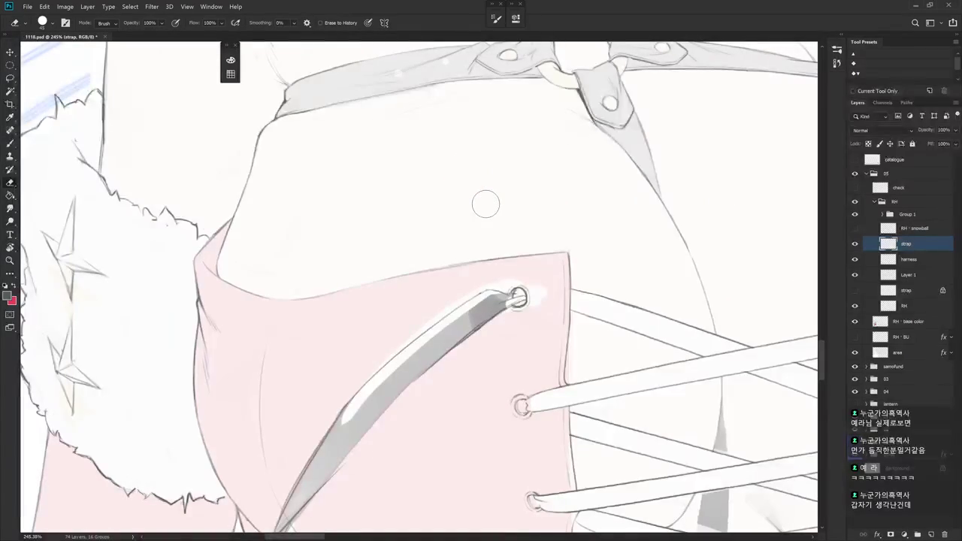
left_click(855, 245)
left_click(855, 245)
key("r")
mouse_move(518, 298)
left_mouse_down()
mouse_move(494, 225)
mouse_move(481, 240)
left_mouse_up()
key("e")
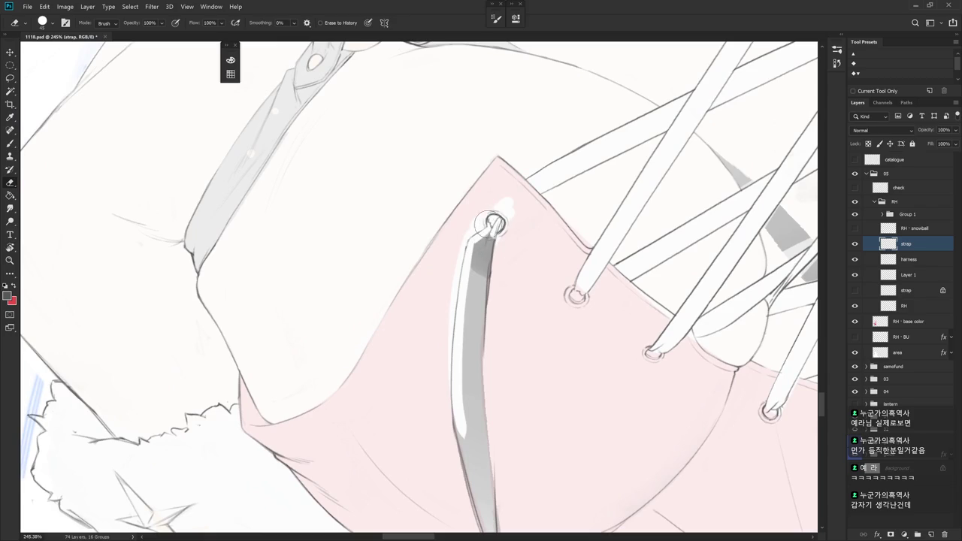
key("b")
key("b")
left_click_drag(472, 236, 495, 224)
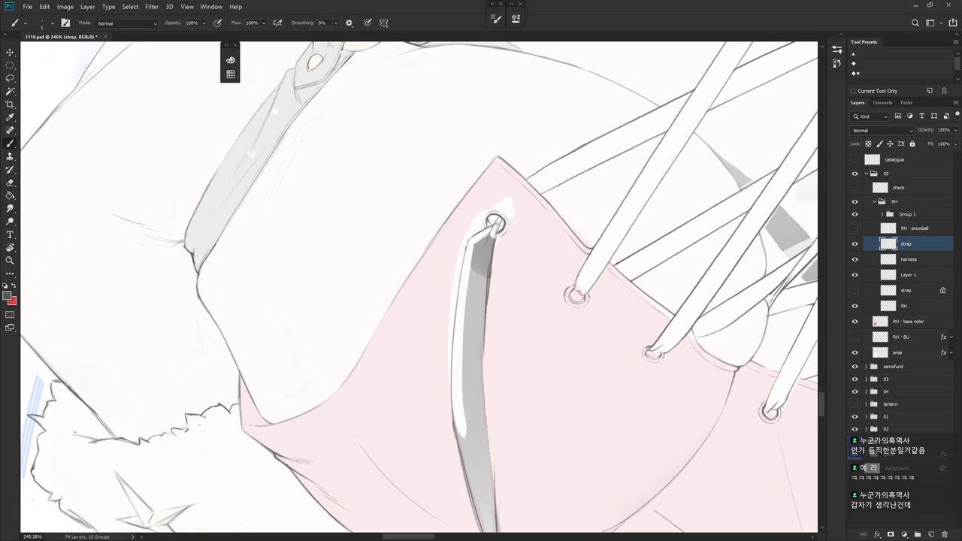
- Lighten the dark shading at the top of the strap with the Eraser
key("e")
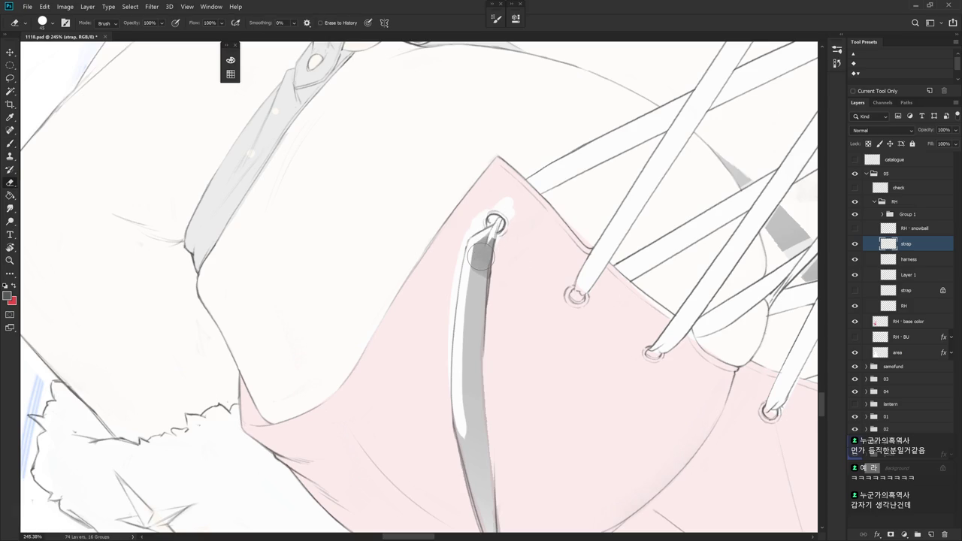
left_click_drag(481, 256, 490, 246)
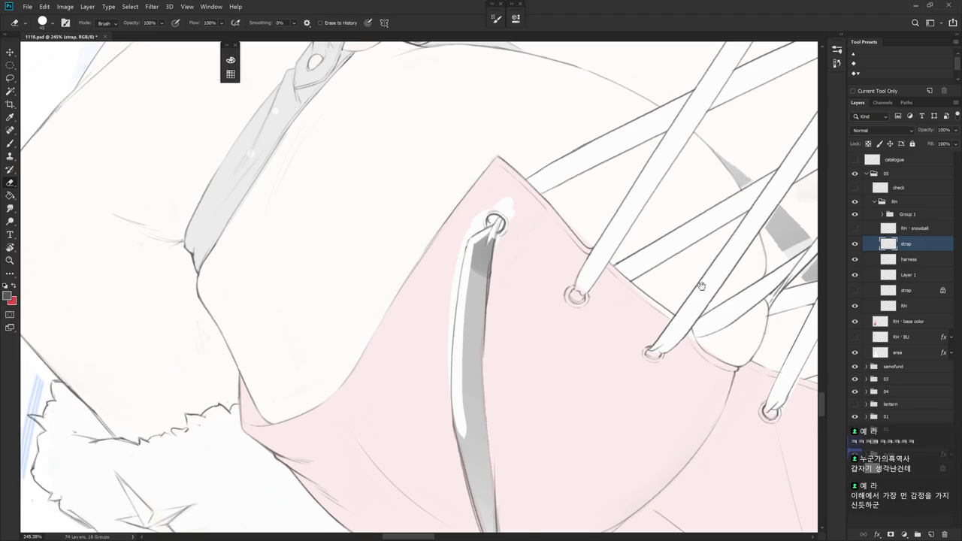
key("r")
mouse_move(605, 323)
left_mouse_down()
mouse_move(598, 301)
mouse_move(548, 246)
left_mouse_up()
key("e")
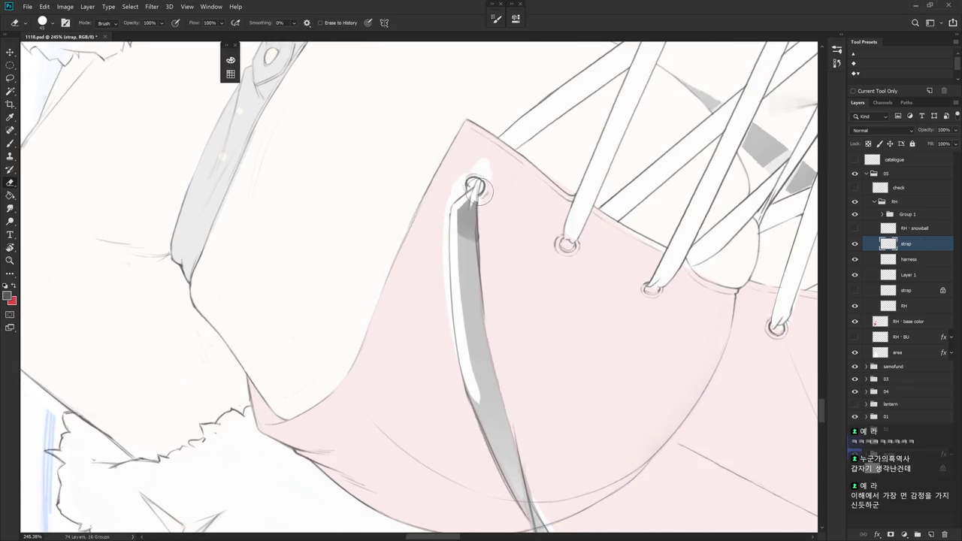
key("b")
key("b")
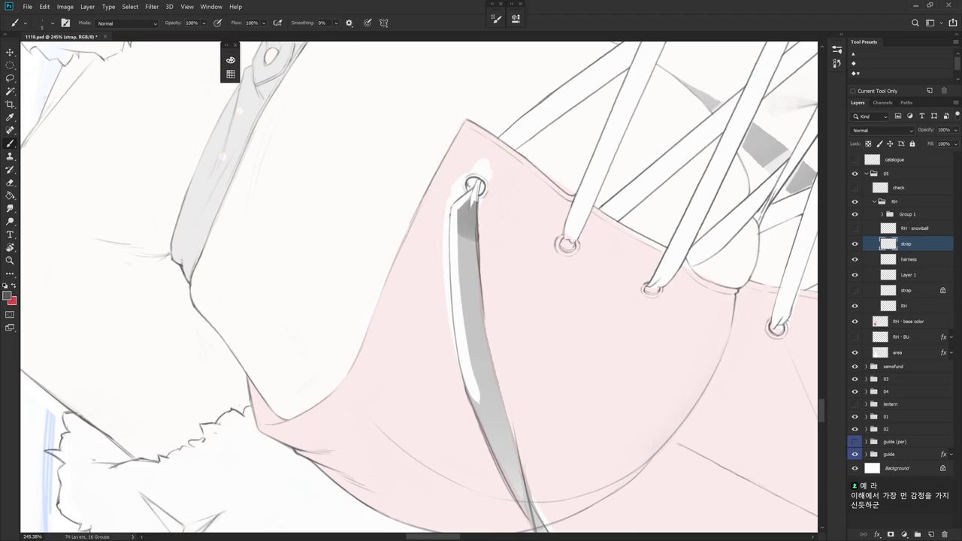
- Lighten the strap's upper section and paint a thin dark line on its right edge
key("e")
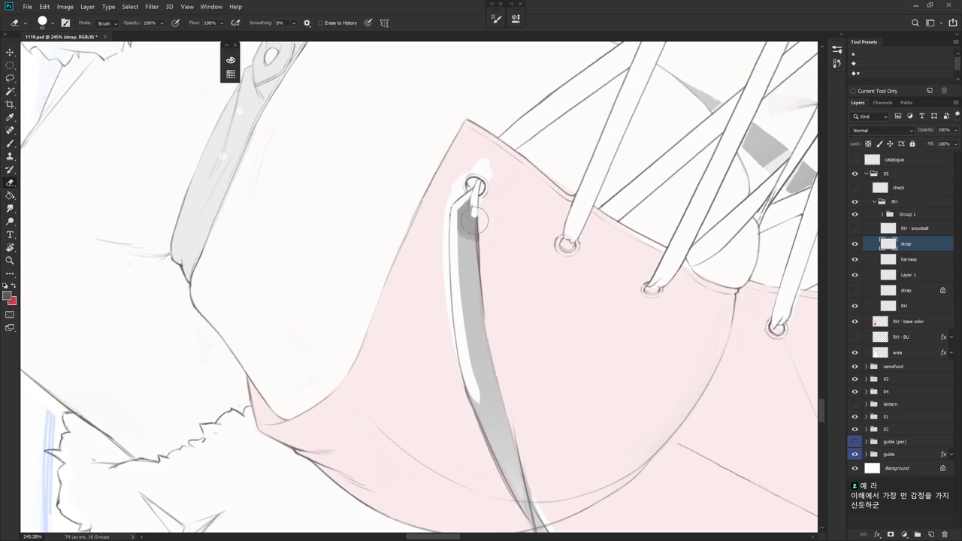
left_click_drag(477, 197, 481, 316)
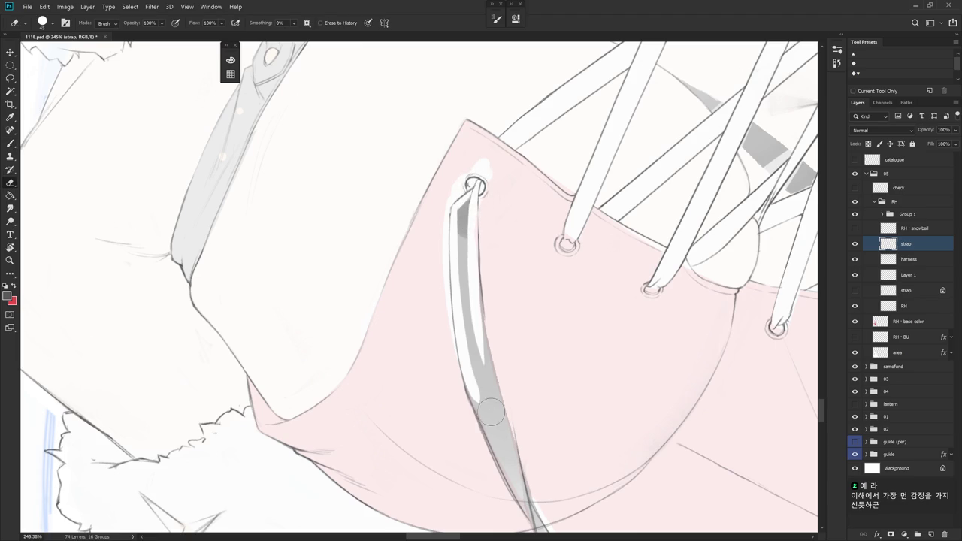
left_click_drag(498, 251, 499, 143)
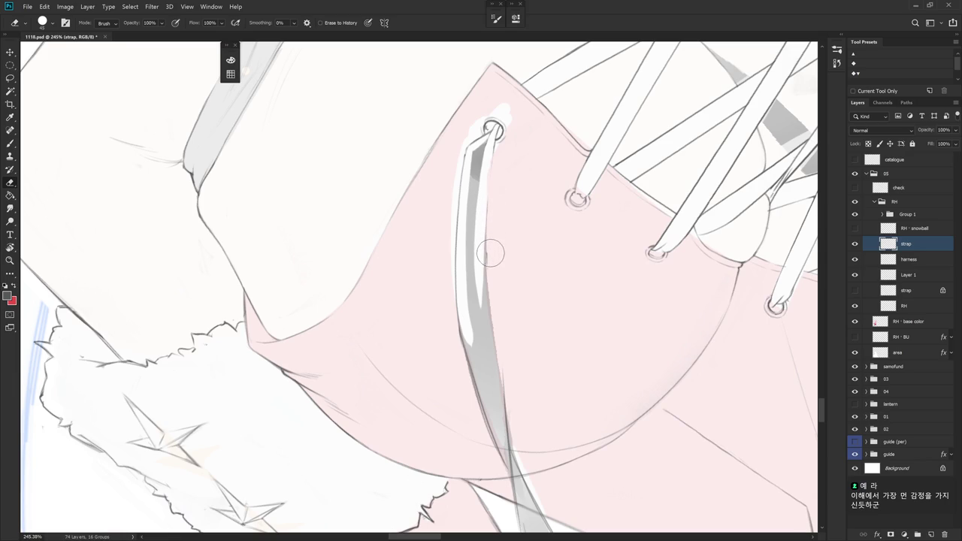
key("b")
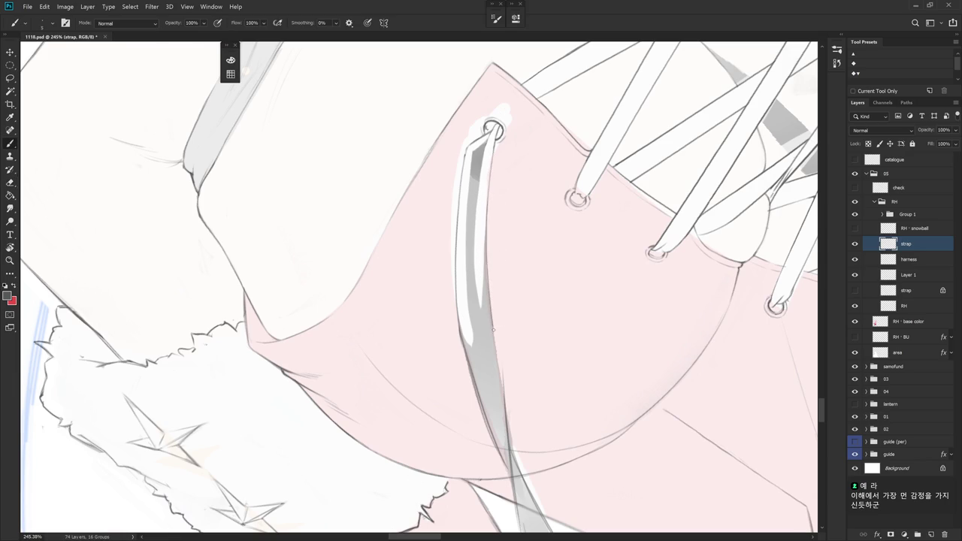
left_click_drag(489, 298, 502, 394)
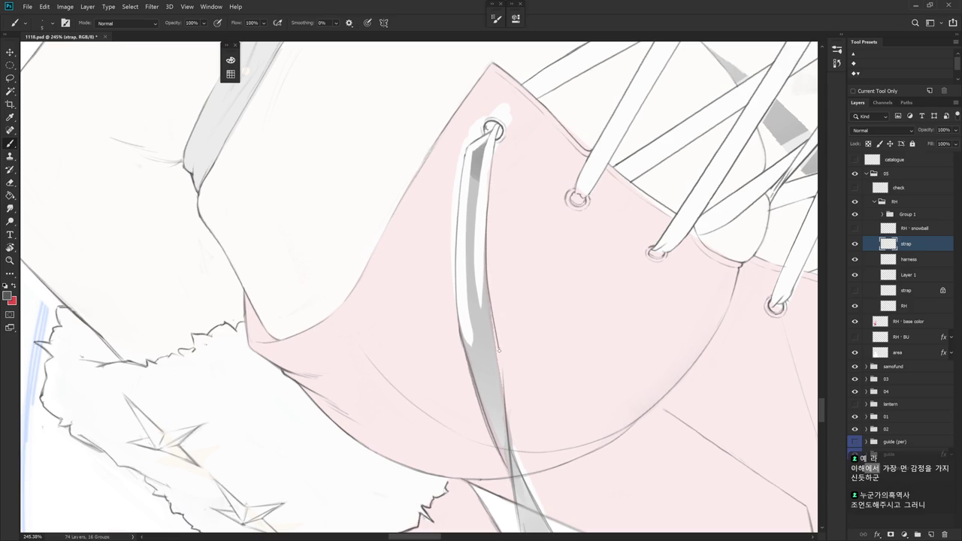
left_click_drag(498, 351, 504, 392)
- Erase to widen the white highlight from the ring down the strap's length
key("e")
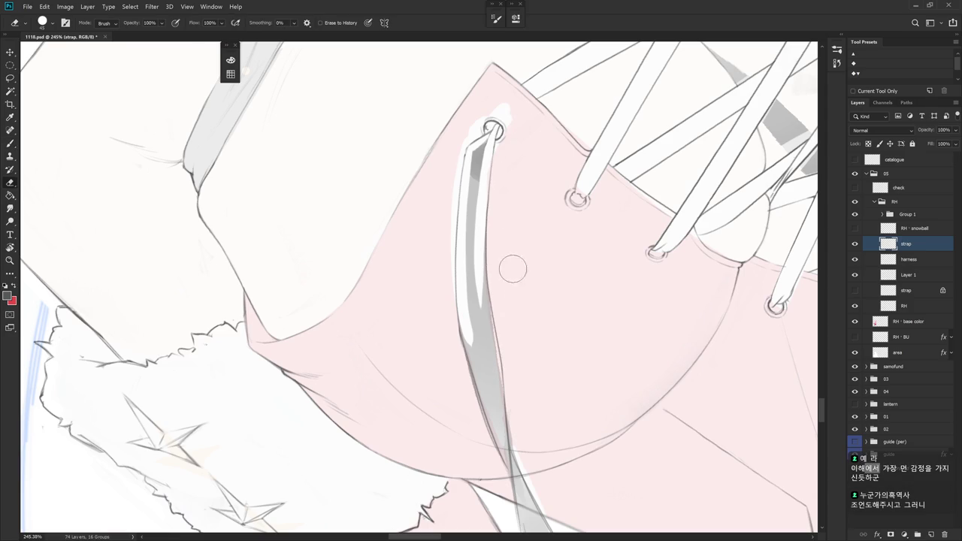
scroll(549, 245, "down", 1)
scroll(549, 245, "down", 1)
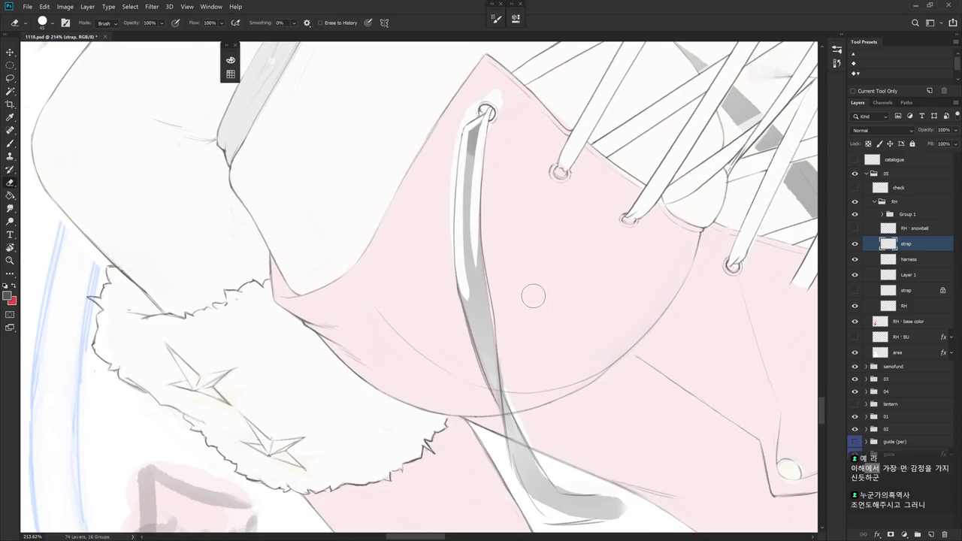
mouse_move(486, 115)
left_mouse_down()
mouse_move(470, 154)
mouse_move(481, 121)
mouse_move(470, 158)
mouse_move(478, 131)
mouse_move(470, 285)
left_mouse_up()
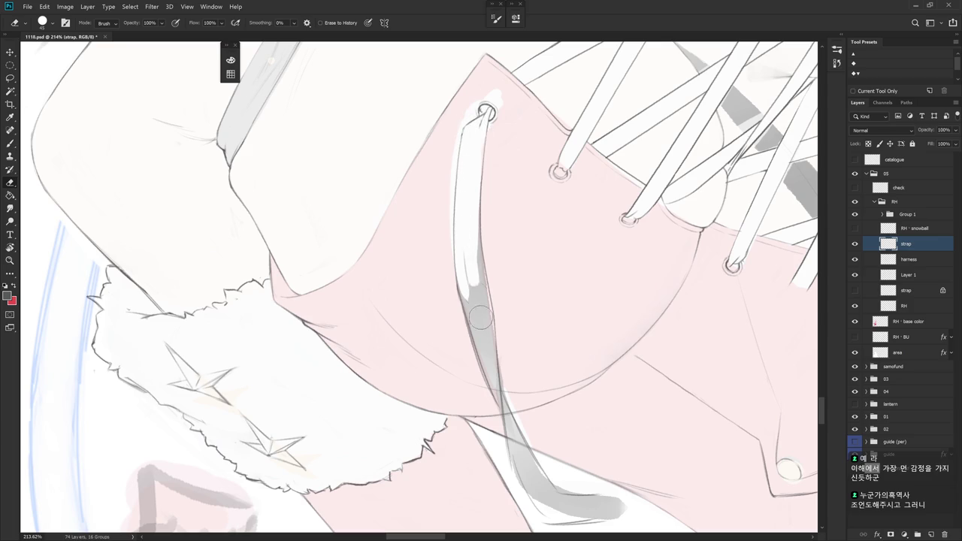
left_click_drag(464, 244, 481, 331)
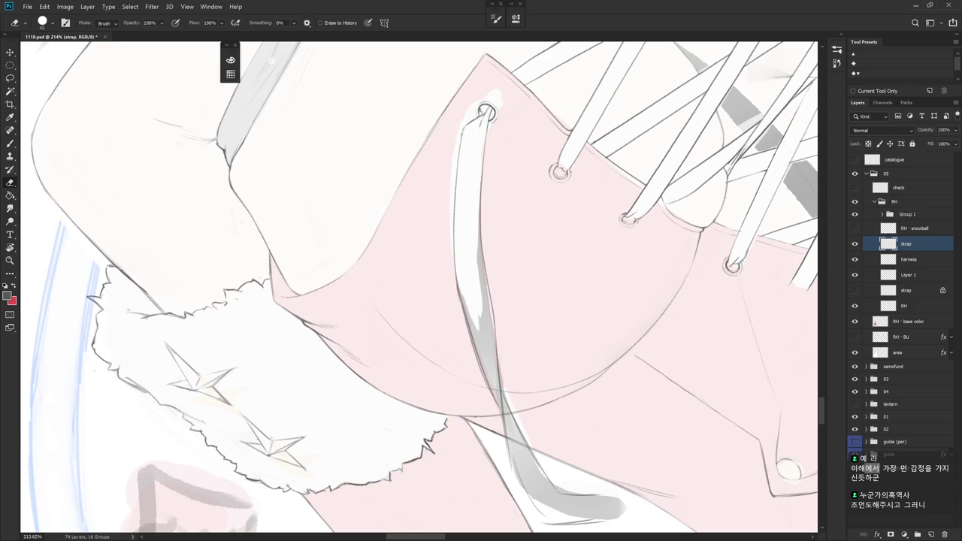
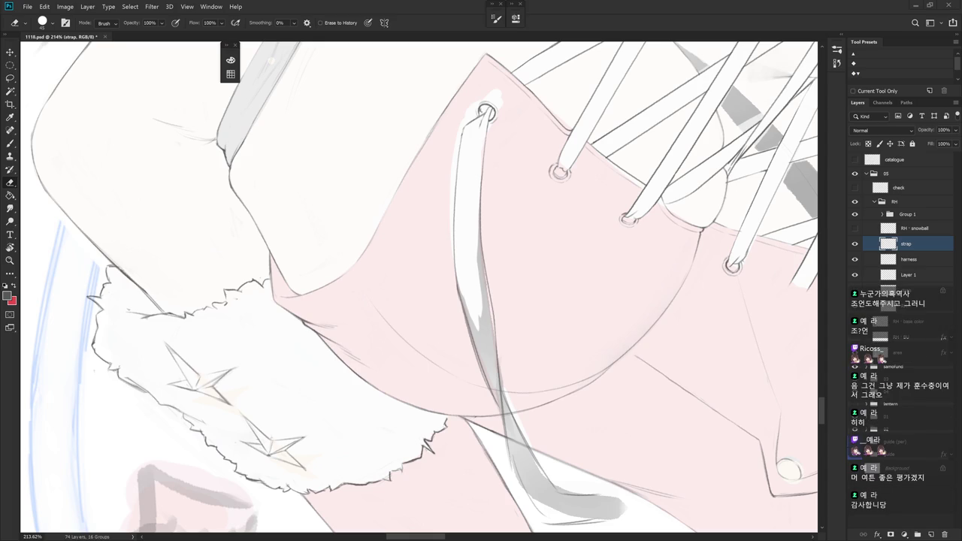
- Erase the grey shading along the strap's left edge and draw a thin outline there
left_click_drag(449, 157, 476, 166)
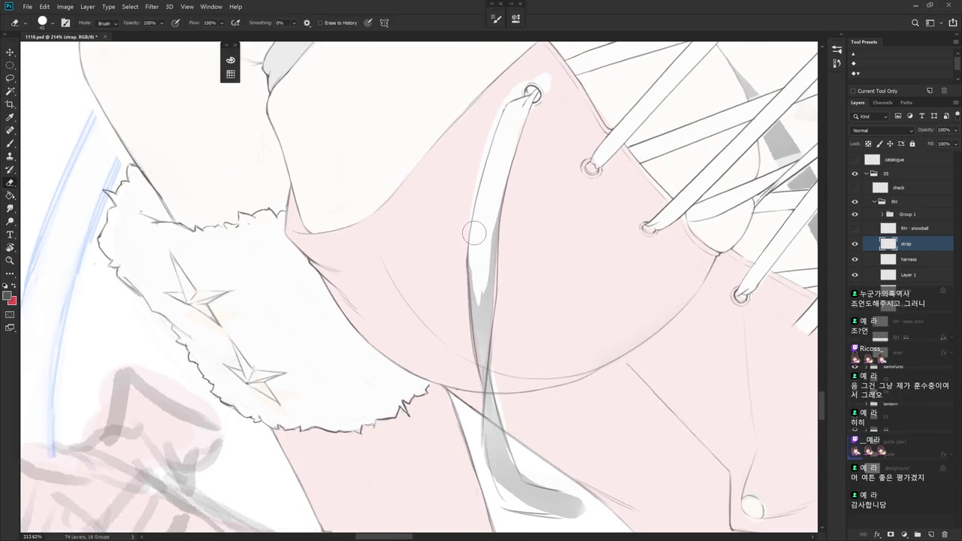
left_click_drag(475, 329, 478, 388)
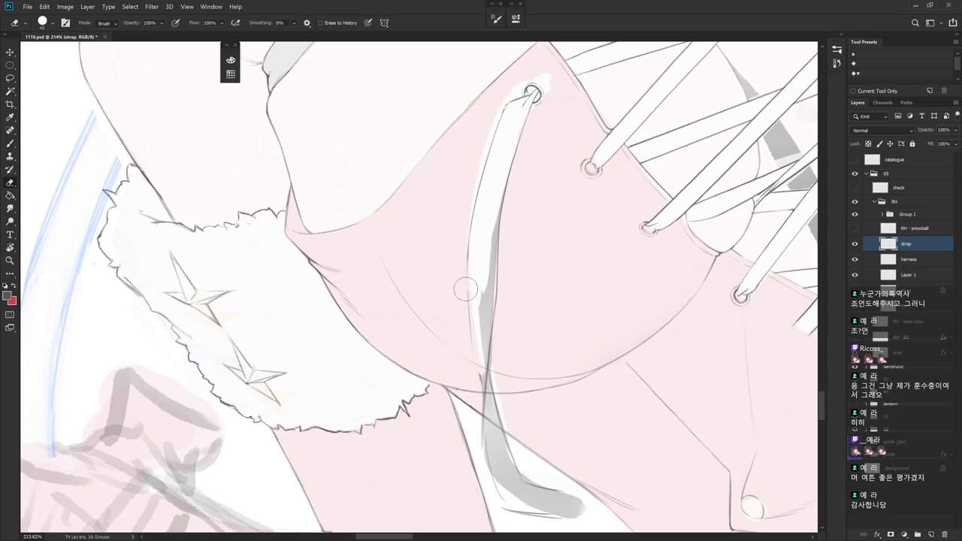
key("b")
left_click_drag(467, 271, 483, 390)
key("e")
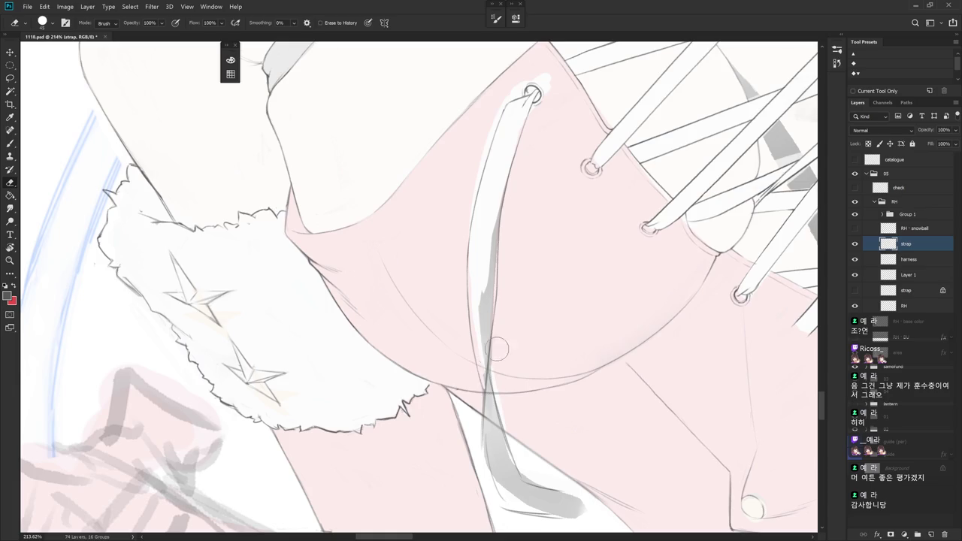
- Lasso the grey shading on the upper strap, delete it, and deselect
key("r")
left_click_drag(551, 341, 554, 285)
key("l")
mouse_move(480, 158)
left_mouse_down()
mouse_move(511, 374)
mouse_move(490, 331)
mouse_move(465, 158)
left_mouse_up()
key("Delete")
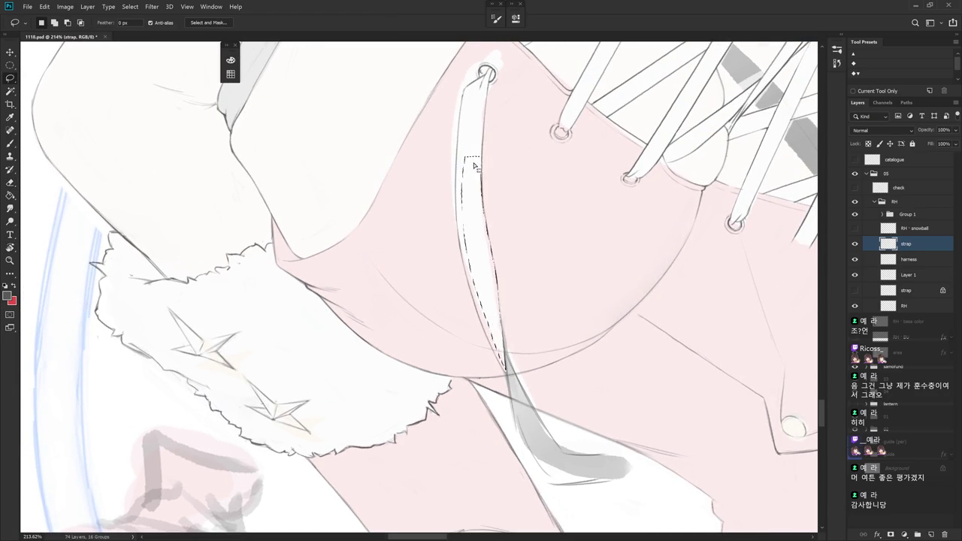
key("ctrl+d")
key("e")
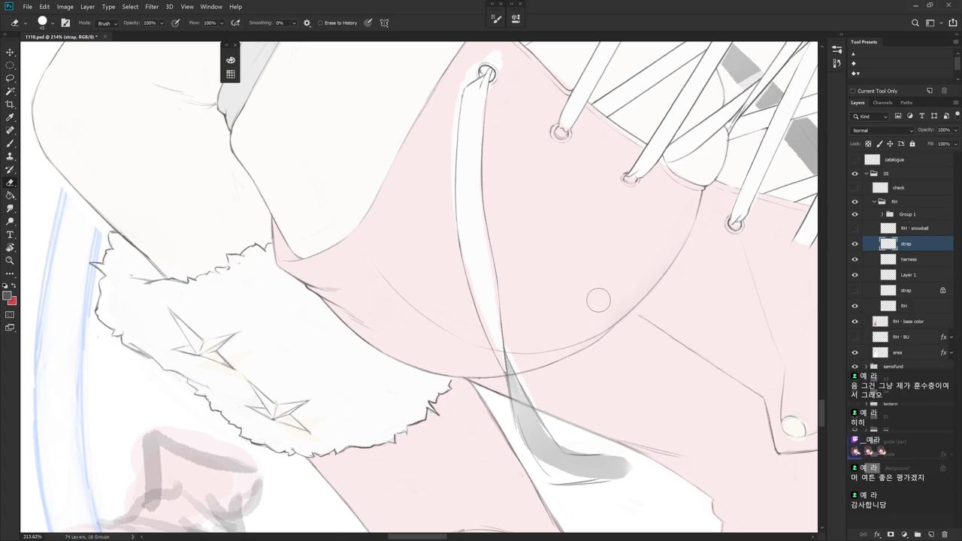
- Erase and repaint the shading beside the top eyelet where the strap loops through
key("r")
left_click_drag(610, 334, 518, 310)
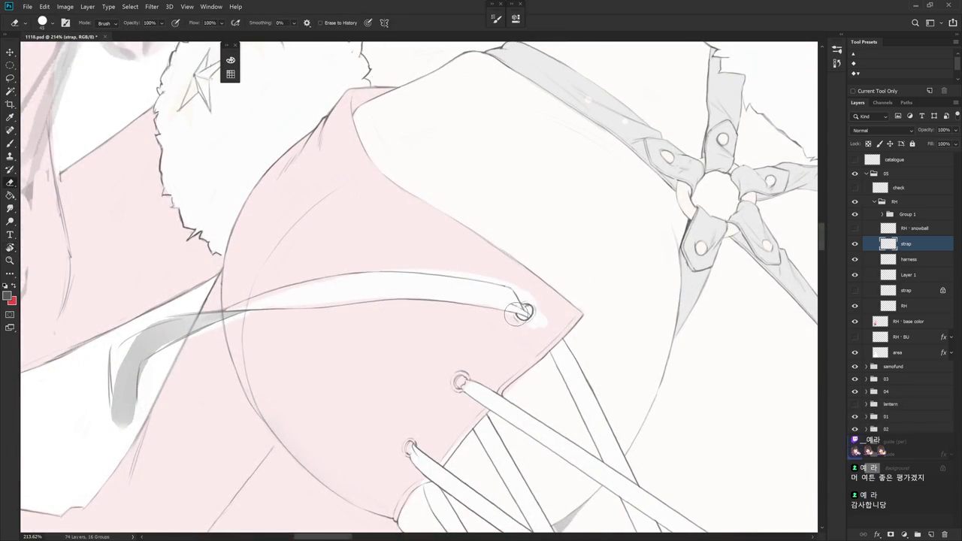
left_click_drag(517, 311, 520, 319)
key("b")
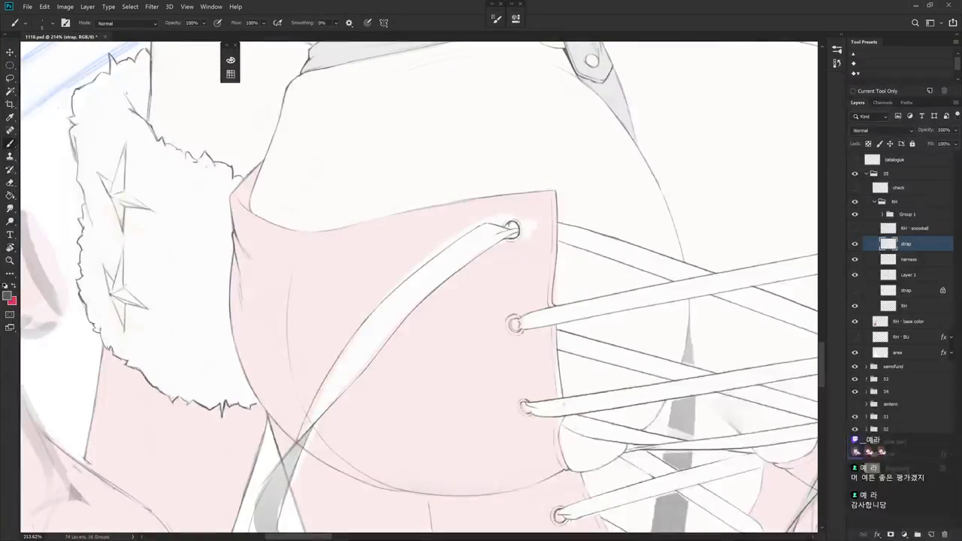
key("e")
key("b")
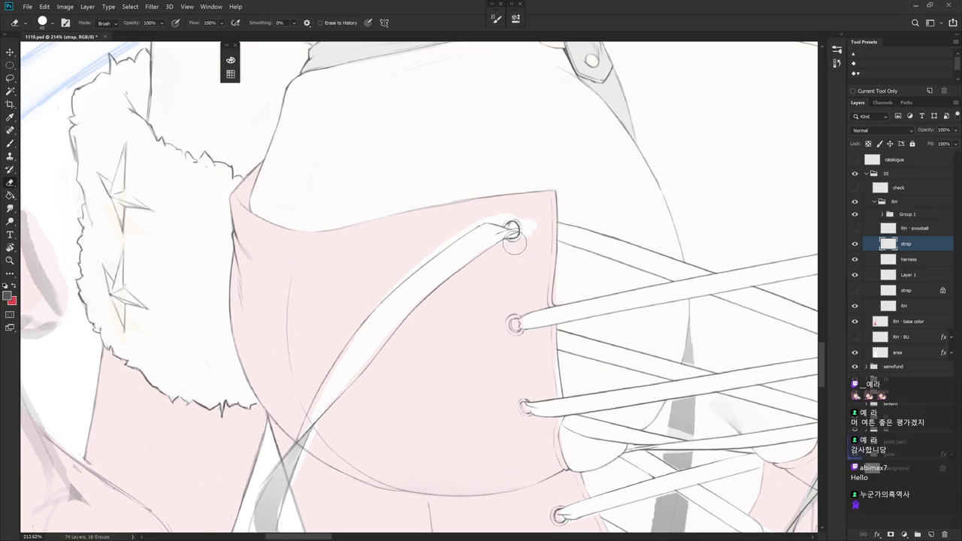
- Zoom out and pan to review the whole laced corset
scroll(550, 261, "down", 3)
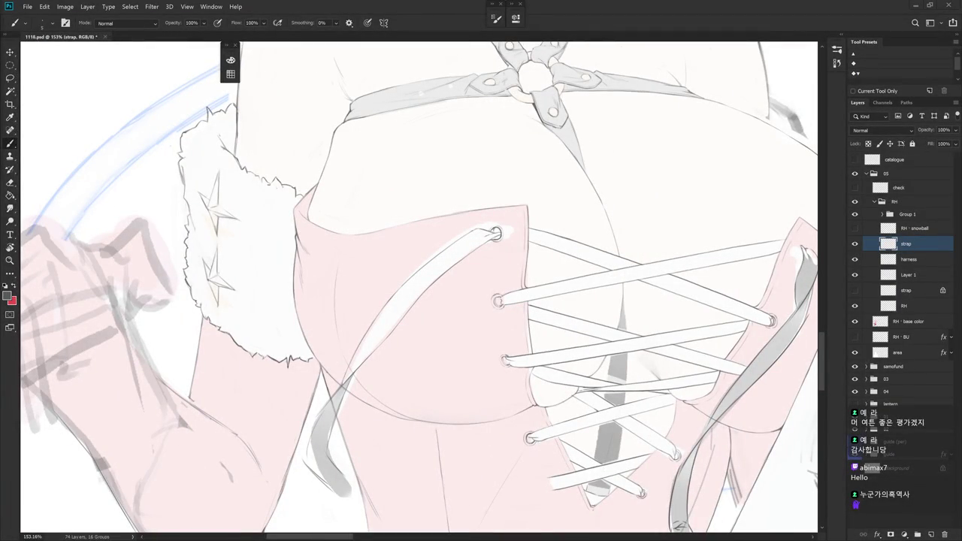
left_click_drag(451, 301, 479, 316)
scroll(429, 271, "down", 2)
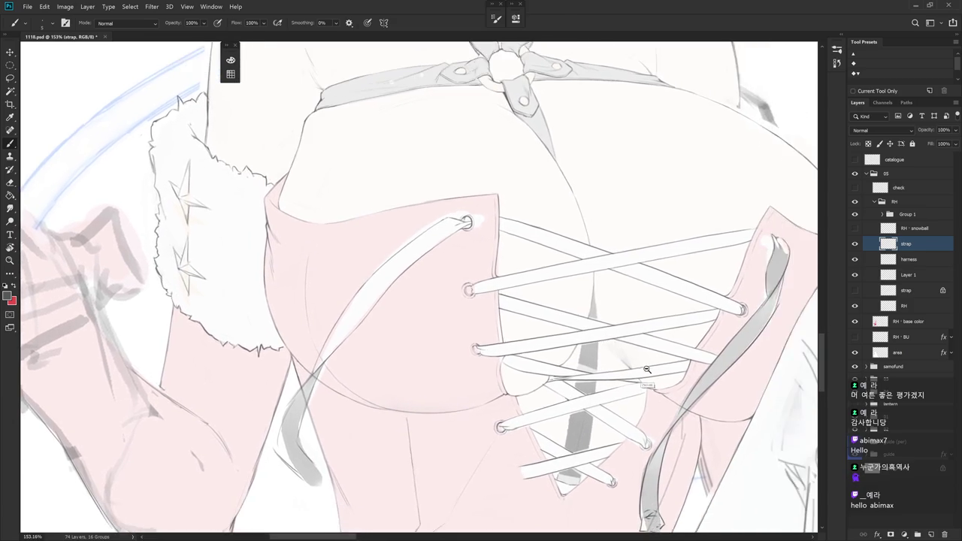
scroll(428, 270, "down", 2)
left_click_drag(657, 367, 617, 341)
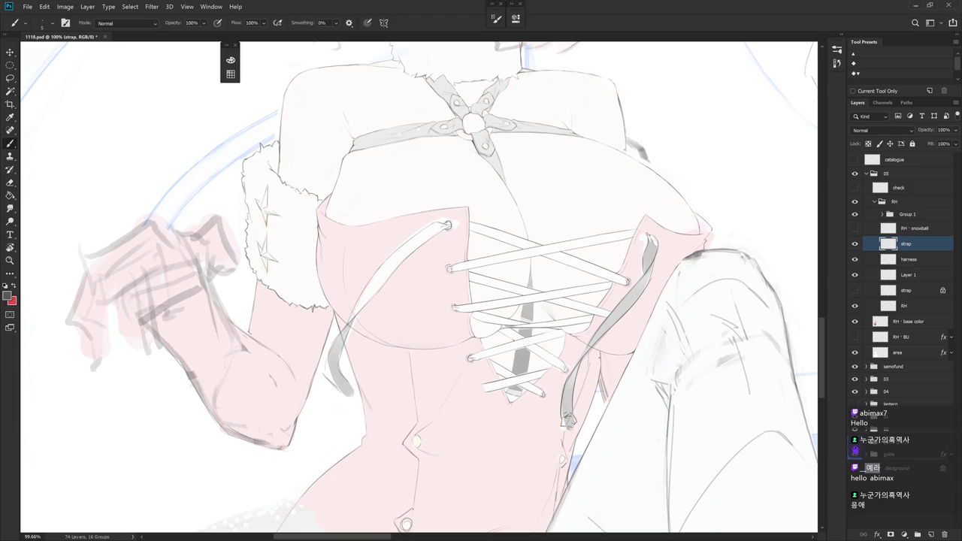
left_click_drag(462, 364, 594, 322)
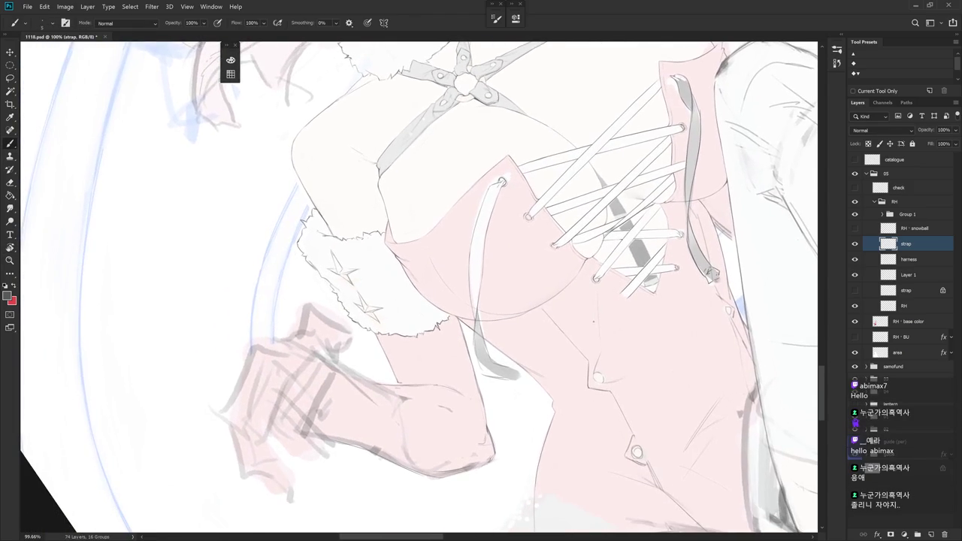
- Lasso the dangling strap's lower tip and erase the grey shading around its end
scroll(462, 365, "up", 2)
scroll(462, 365, "up", 2)
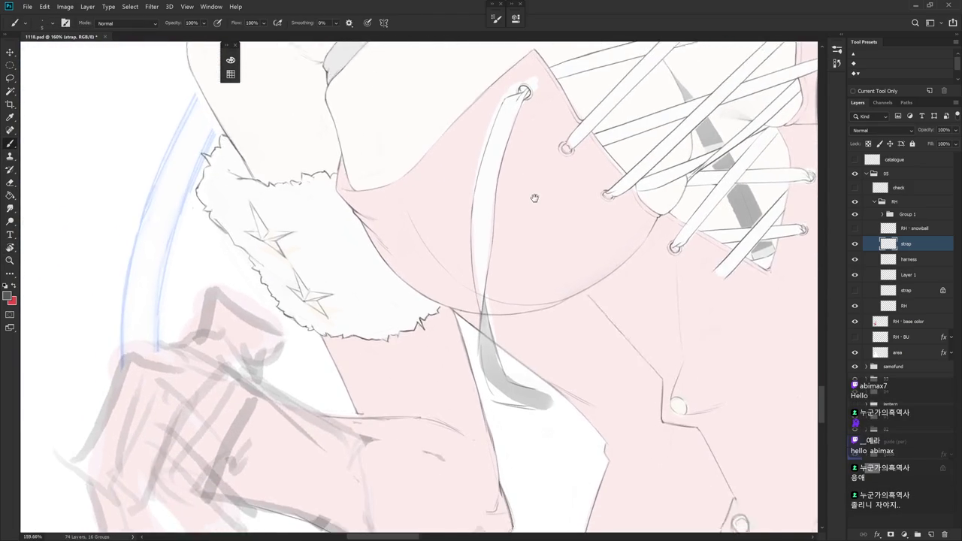
scroll(462, 366, "up", 2)
key("e")
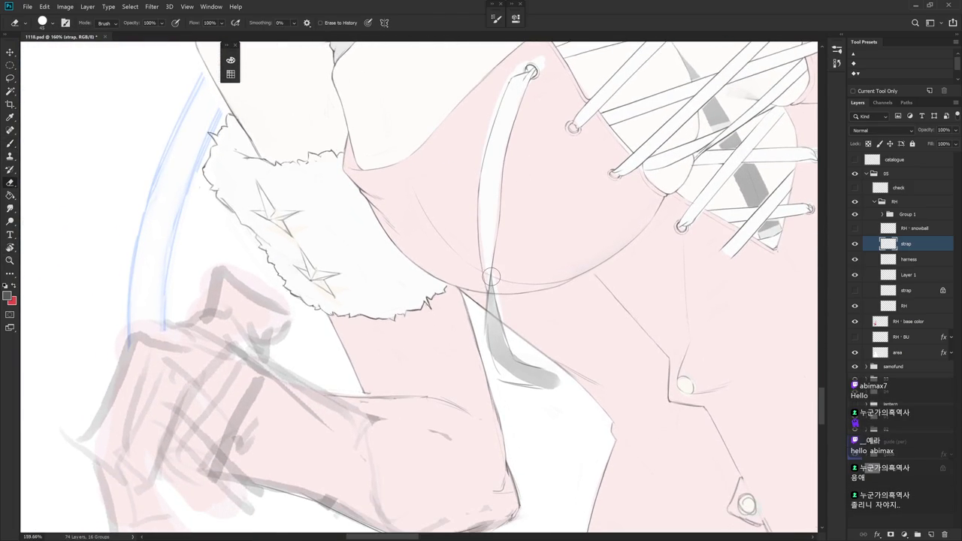
key("l")
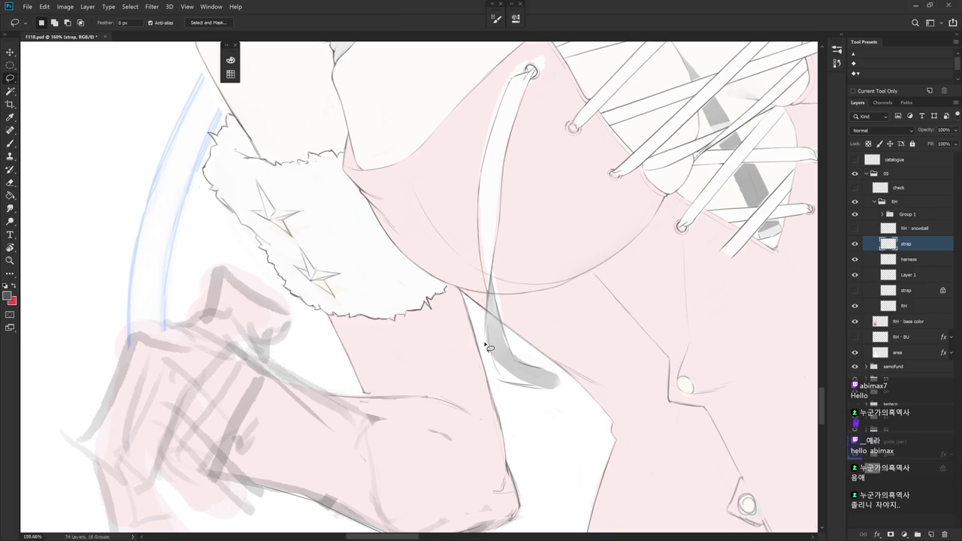
left_click_drag(485, 333, 491, 276)
mouse_move(493, 277)
left_mouse_down()
mouse_move(506, 330)
mouse_move(487, 335)
left_mouse_up()
key("e")
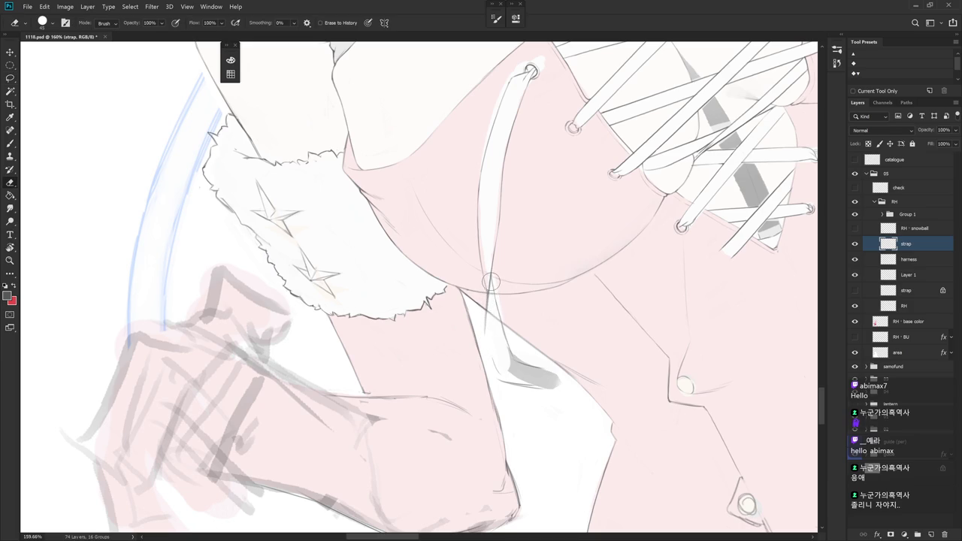
key("b")
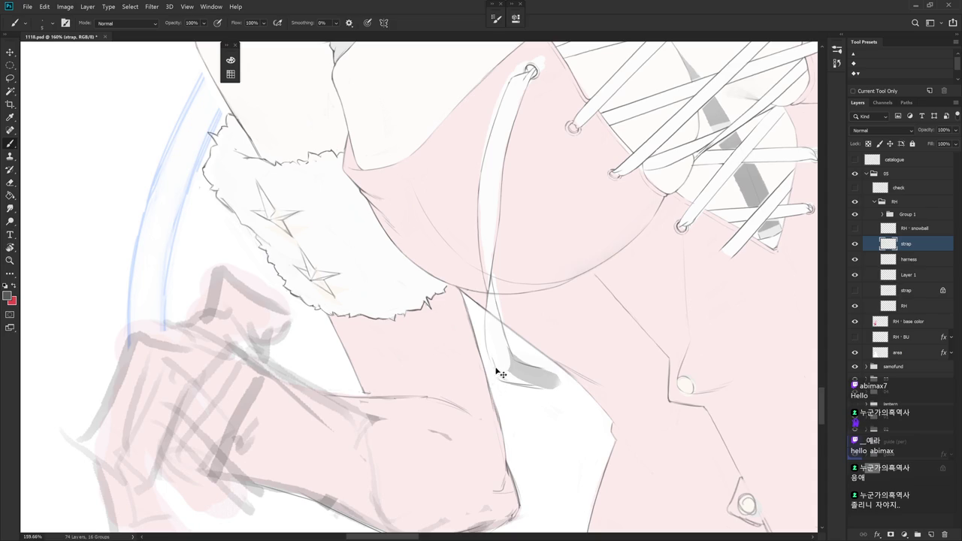
key("e")
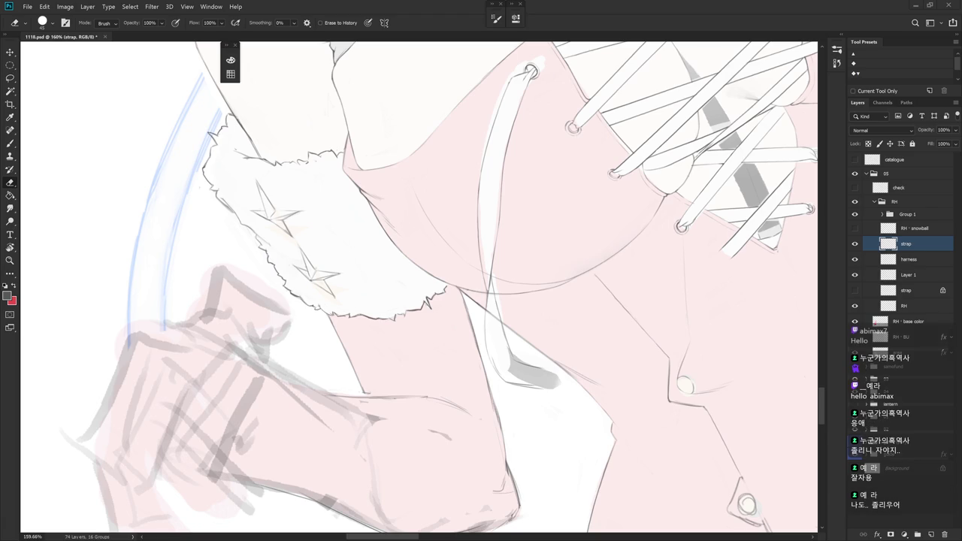
- Rotate the view to frame the strap's cut end and erase around it
mouse_move(526, 361)
left_mouse_down()
mouse_move(475, 443)
mouse_move(482, 274)
left_mouse_up()
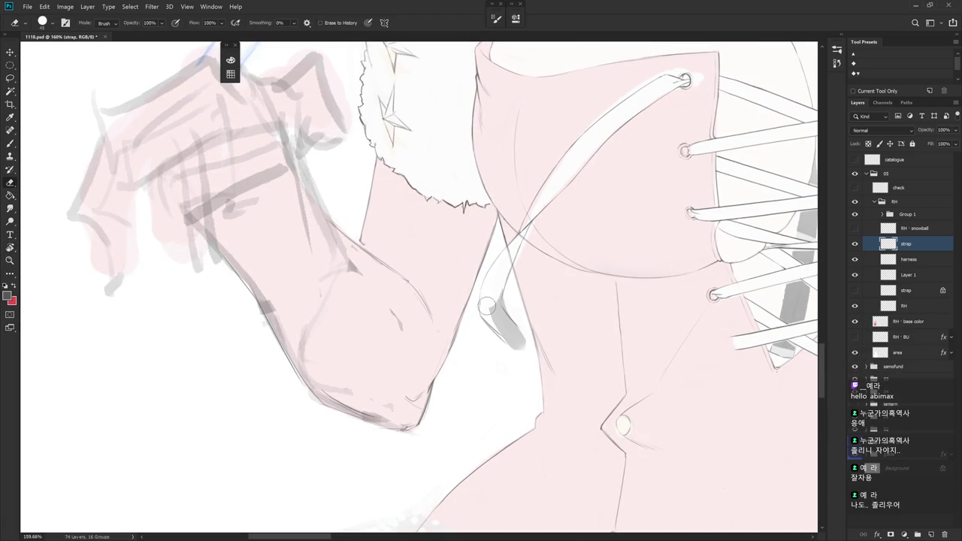
mouse_move(484, 308)
left_mouse_down()
mouse_move(500, 347)
mouse_move(481, 362)
mouse_move(487, 378)
mouse_move(483, 329)
left_mouse_up()
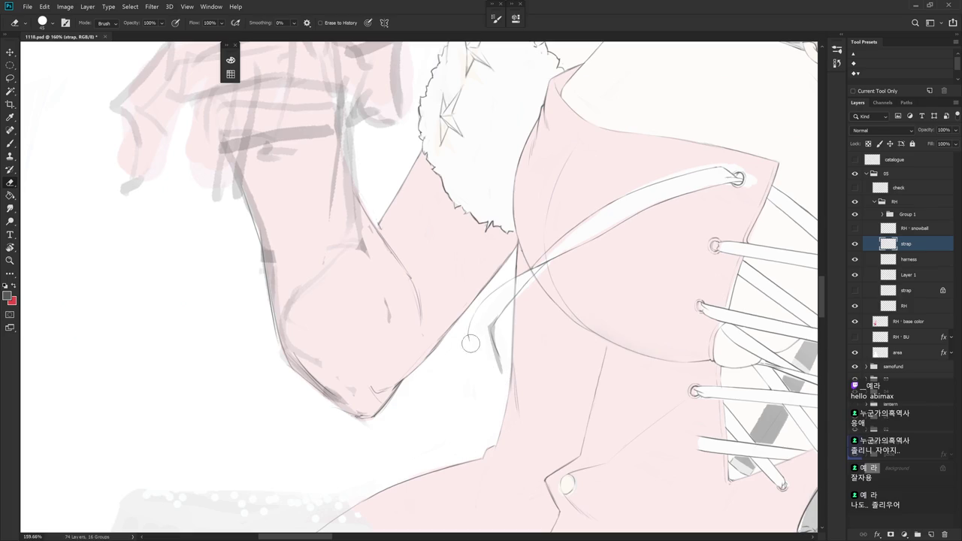
key("b")
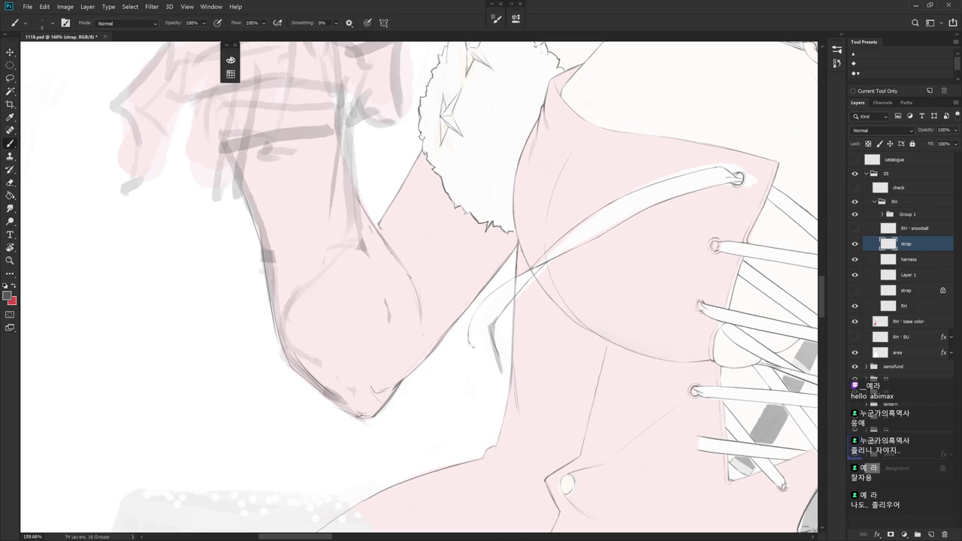
key("r")
left_click_drag(481, 323, 496, 301)
key("e")
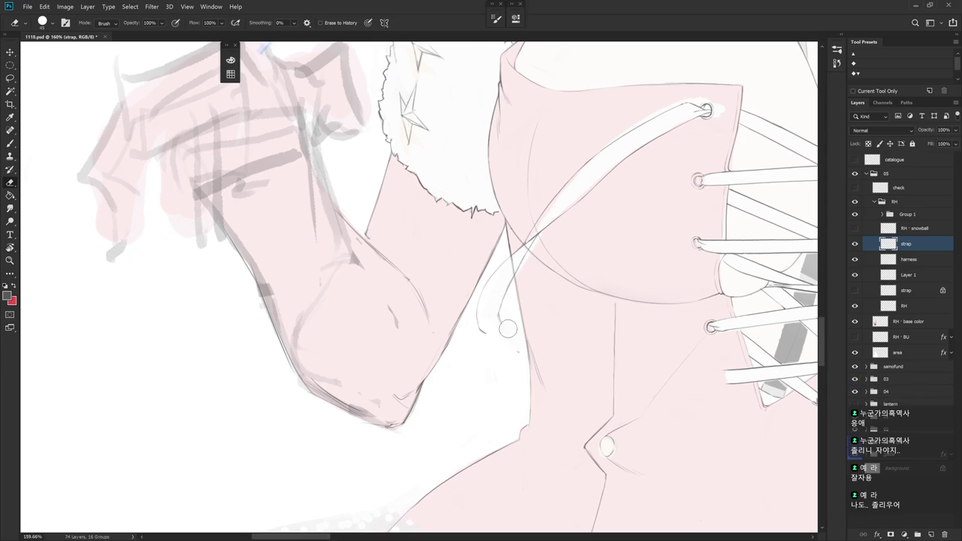
key("b")
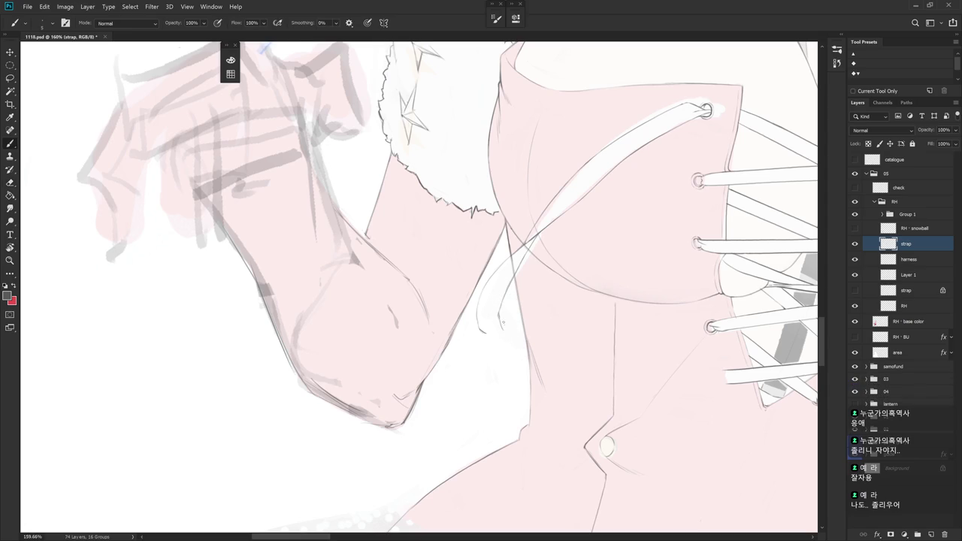
- Extend the strap line downward and sketch a frayed knot over its end hook
left_click_drag(499, 308, 502, 330)
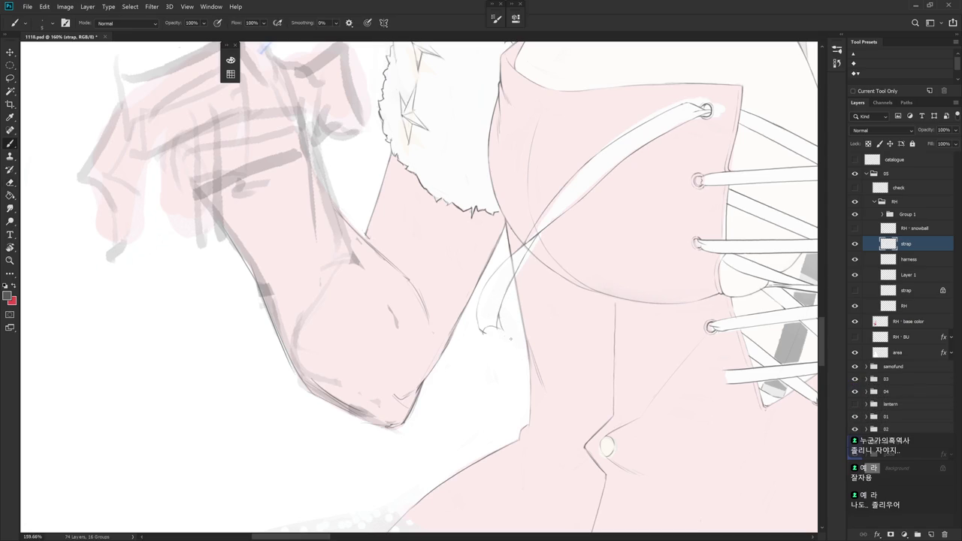
left_click_drag(486, 332, 496, 331)
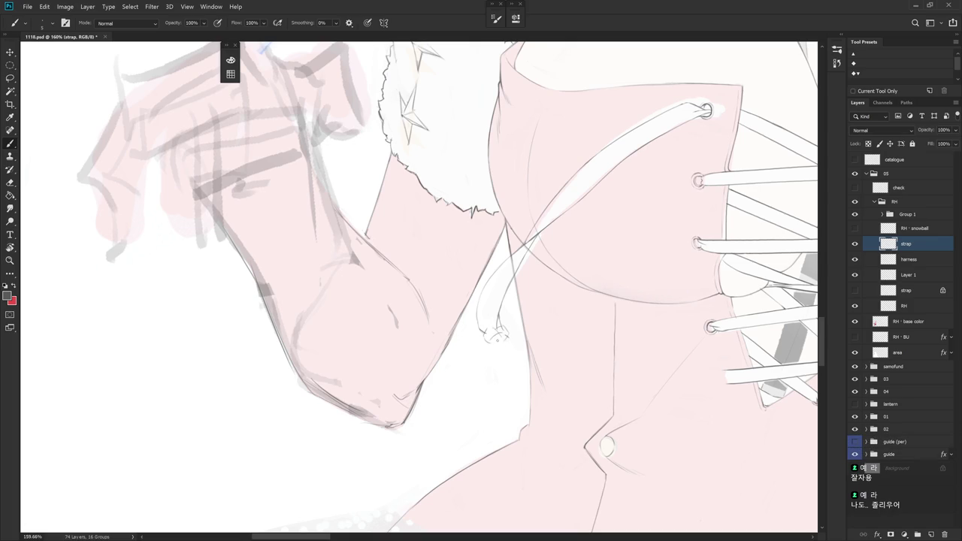
key("e")
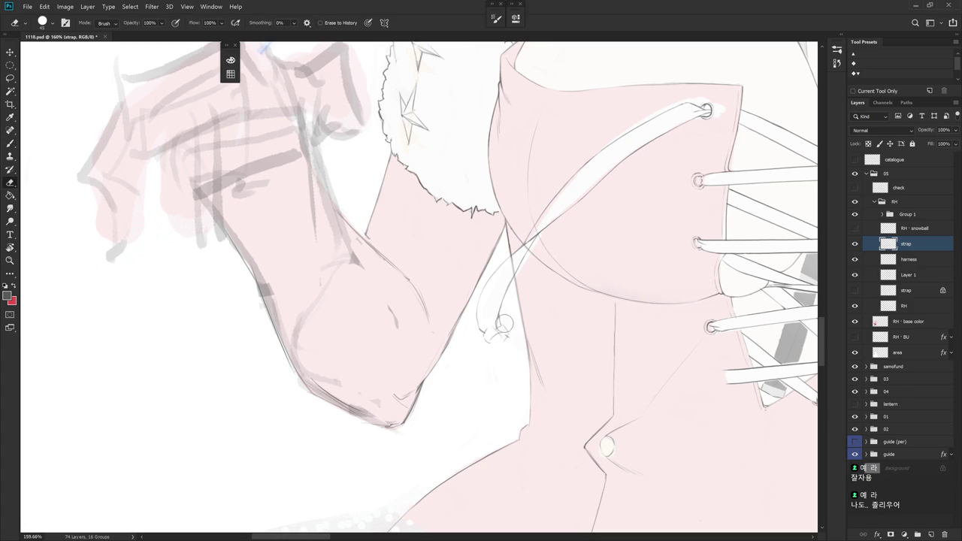
key("b")
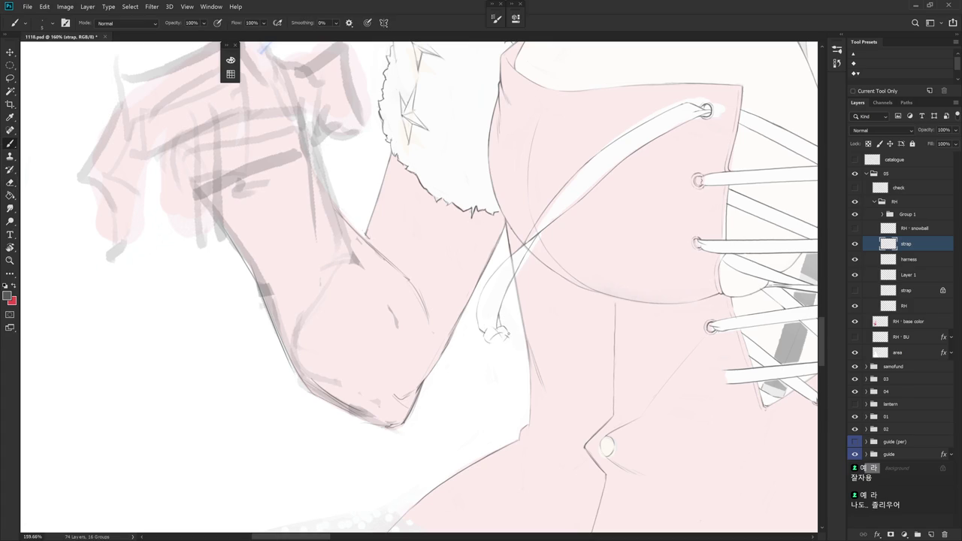
key("e")
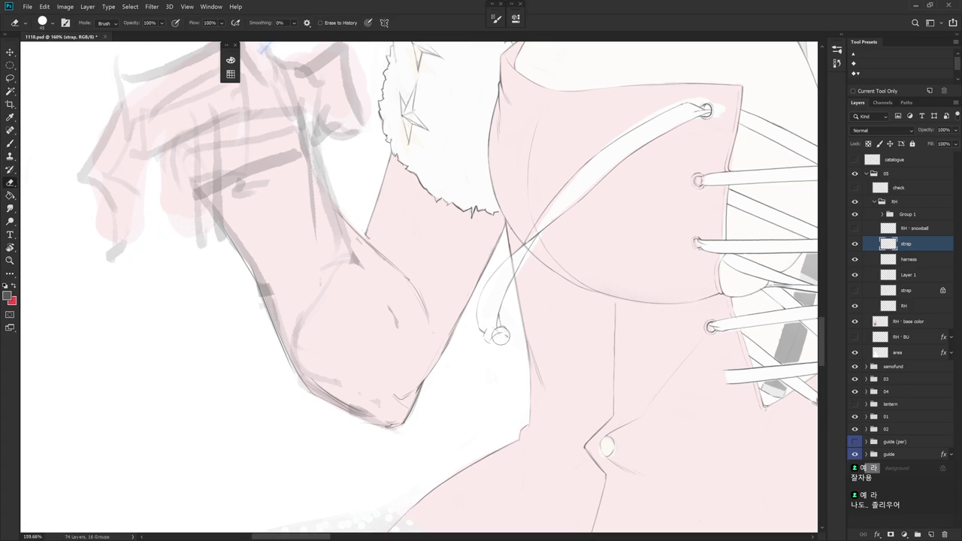
key("b")
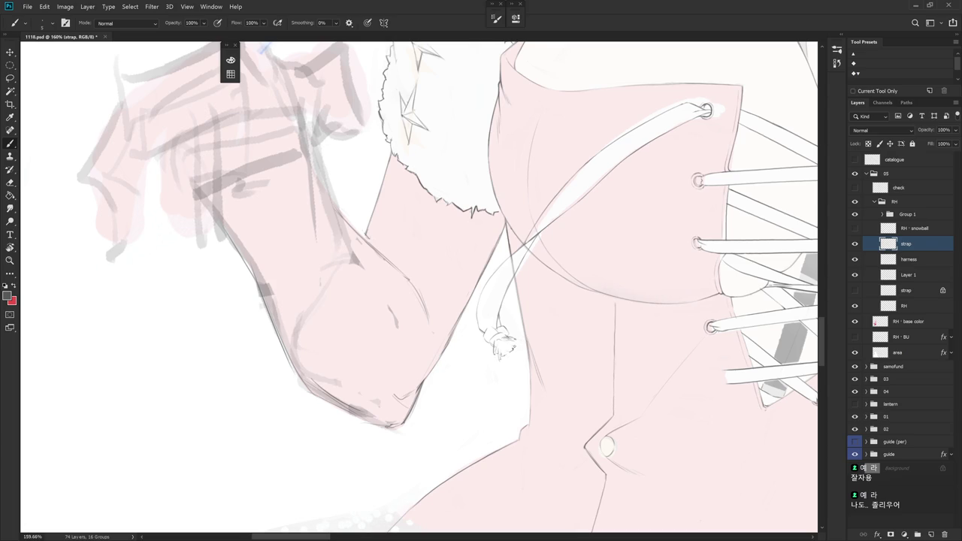
- Refine the dangling strap's line work with alternating brush and eraser strokes
left_click_drag(527, 225, 451, 338)
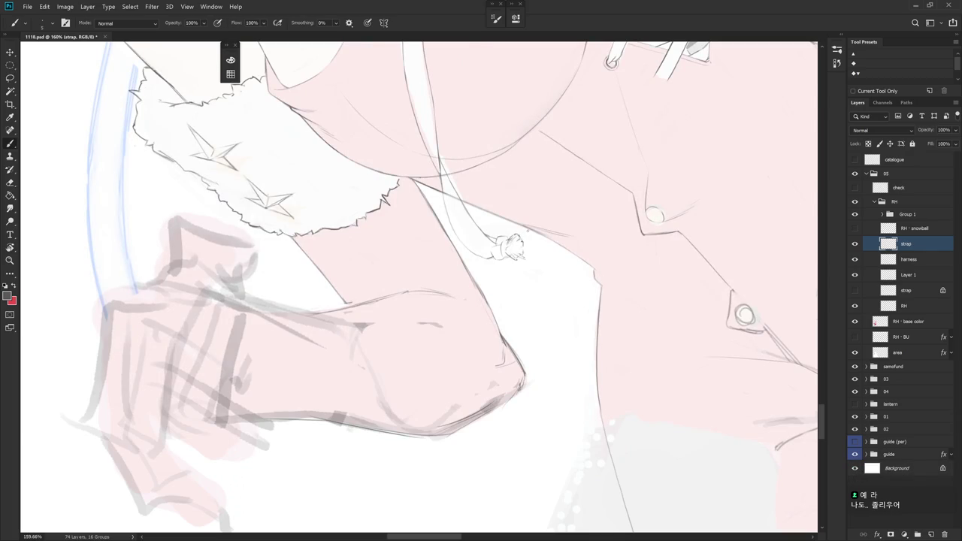
left_click_drag(527, 323, 575, 294)
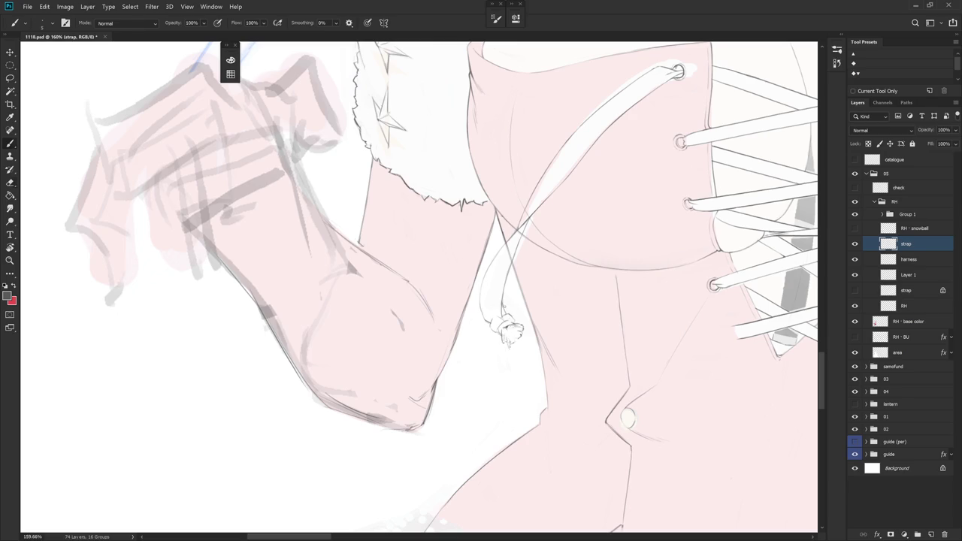
key("e")
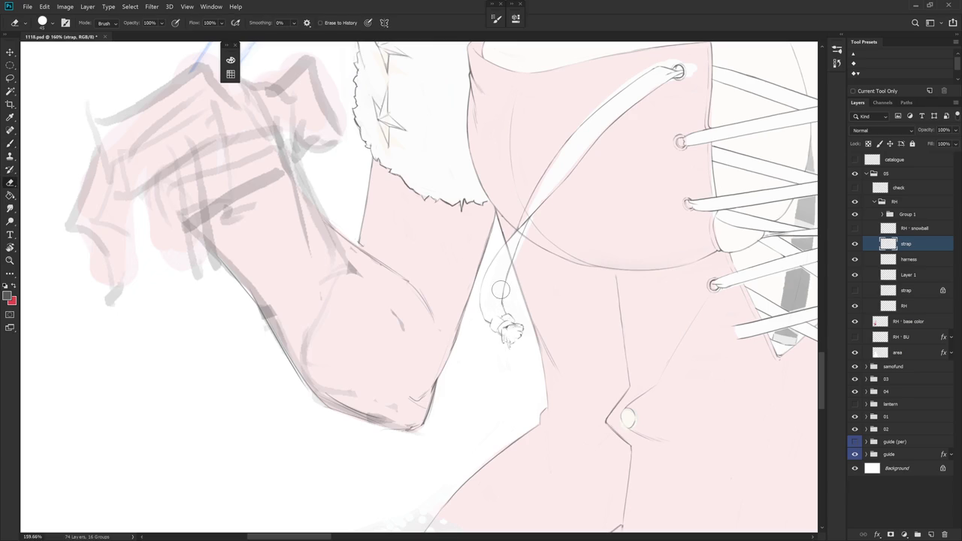
key("b")
key("e")
key("b")
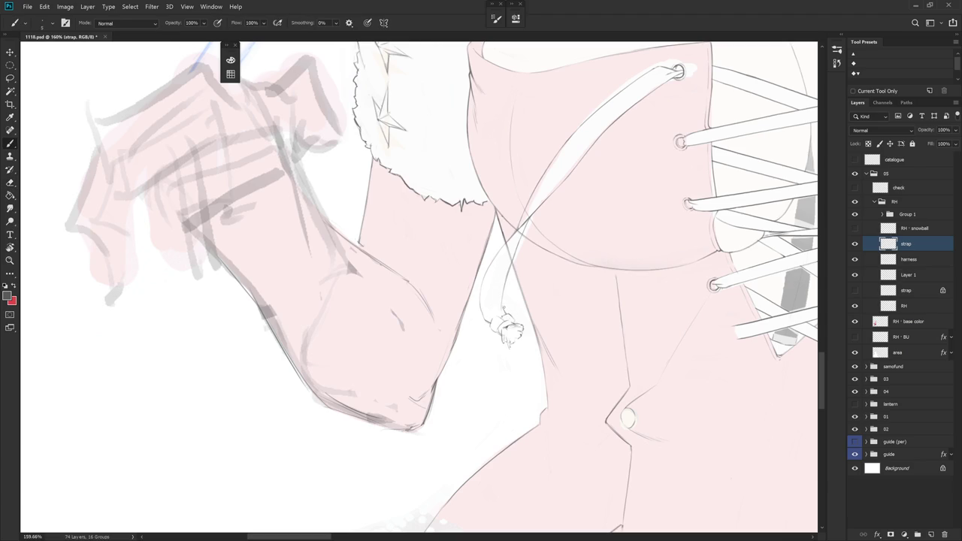
key("e")
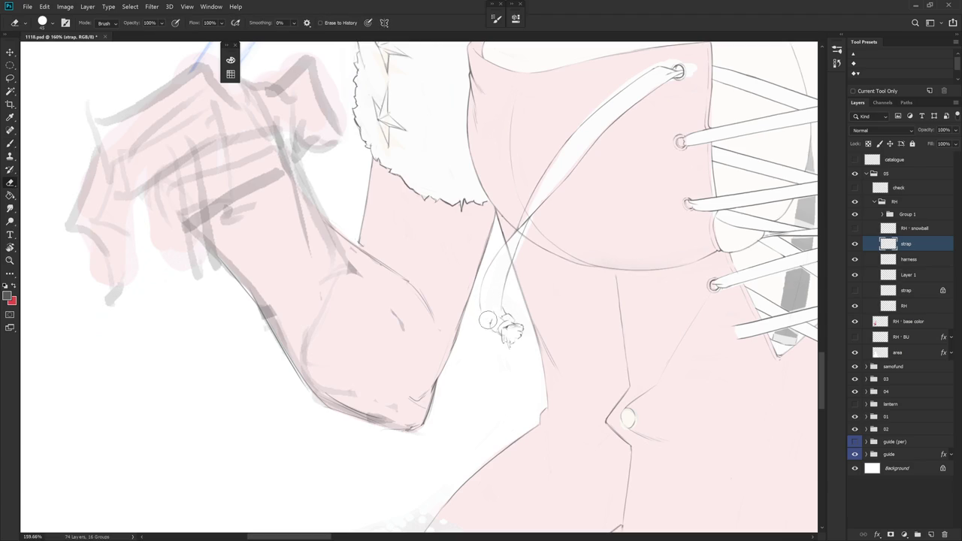
key("b")
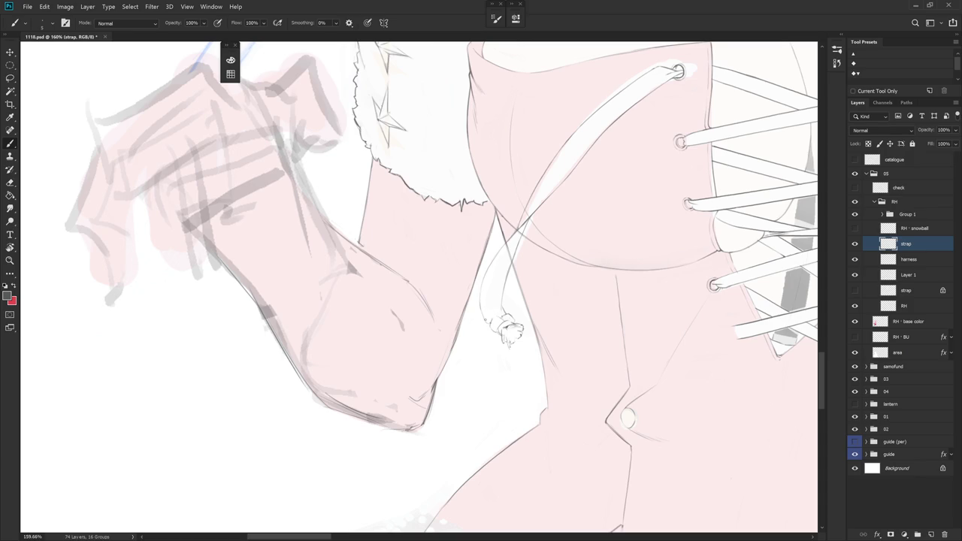
key("e")
key("b")
- Turn the strap vertical and erase its stray sketch line with a smaller eraser
left_click_drag(538, 336, 469, 170)
key("e")
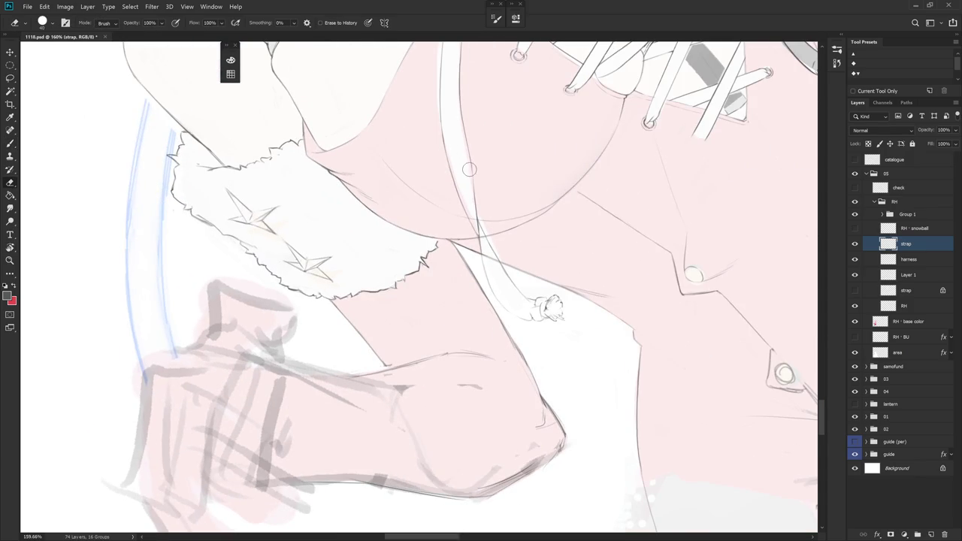
key("bracketleft")
key("bracketleft")
left_click_drag(477, 215, 483, 257)
key("b")
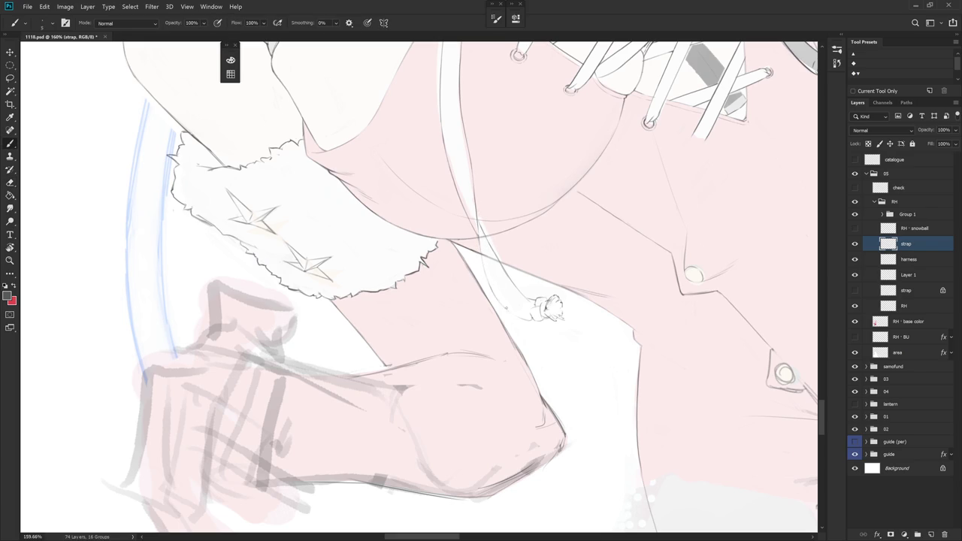
key("e")
left_click_drag(470, 229, 490, 251)
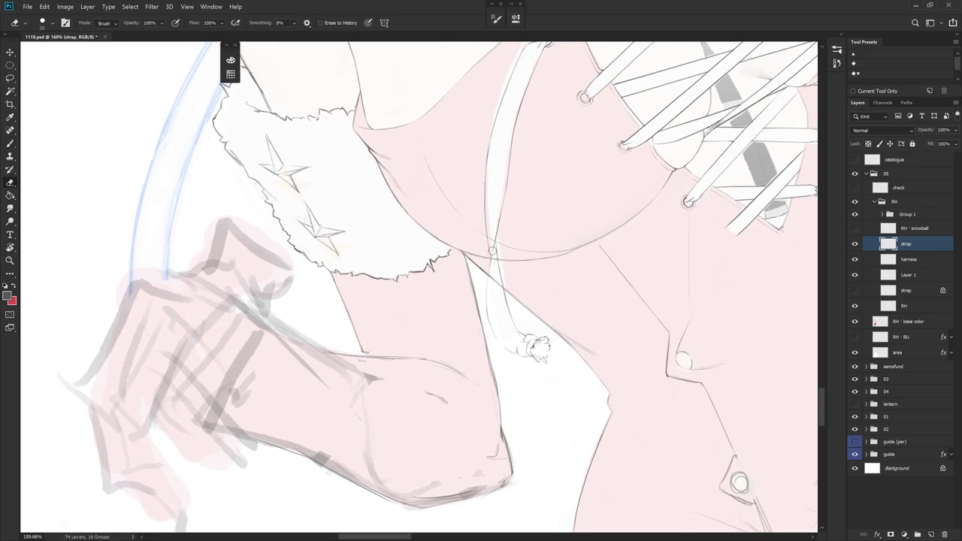
left_click_drag(526, 298, 471, 205)
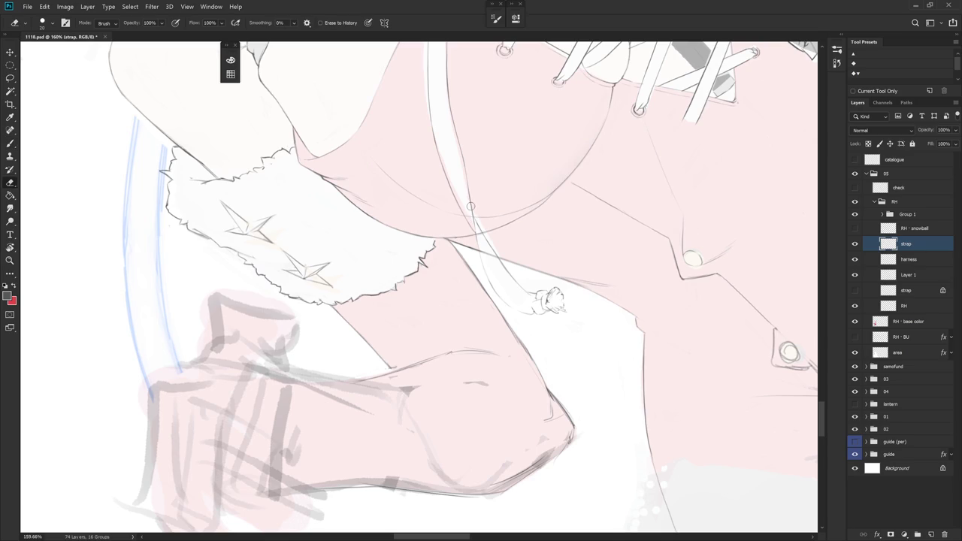
key("b")
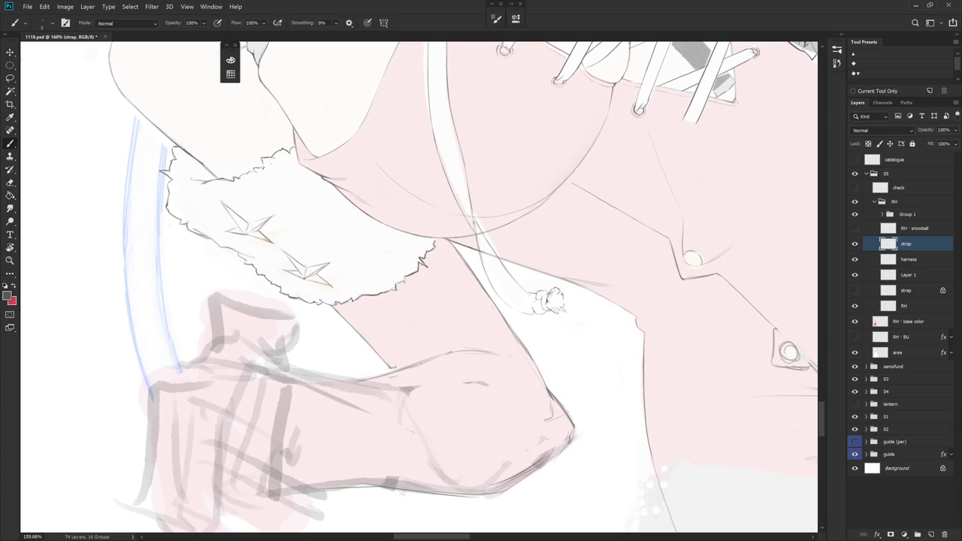
- Finish touching up the strap, then continue erasing and painting on the RH layer
key("e")
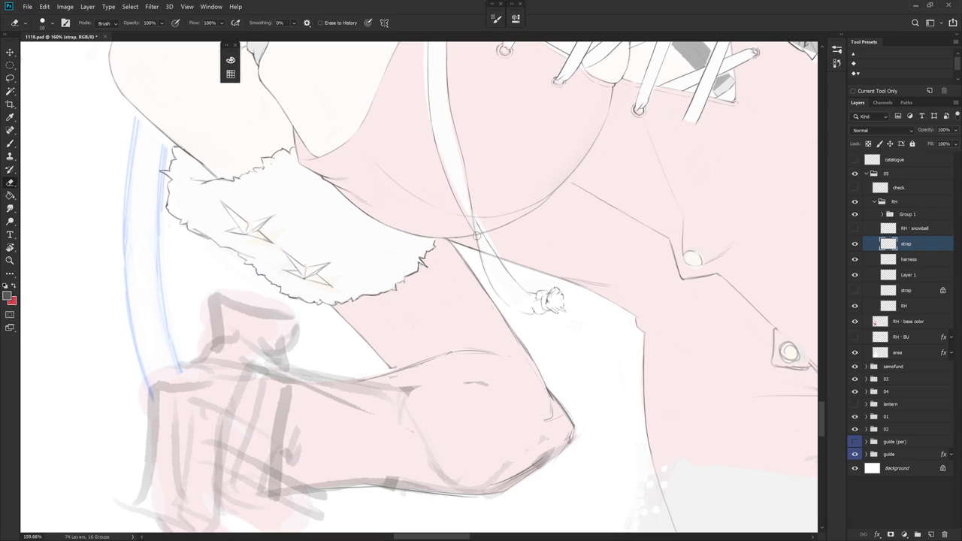
scroll(484, 234, "up", 3, "alt")
key("b")
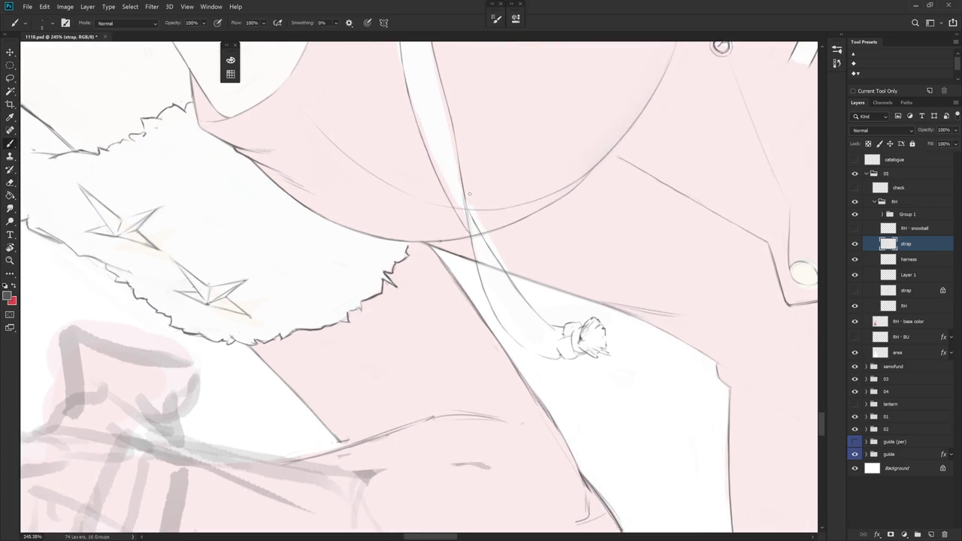
scroll(469, 221, "down", 5, "alt")
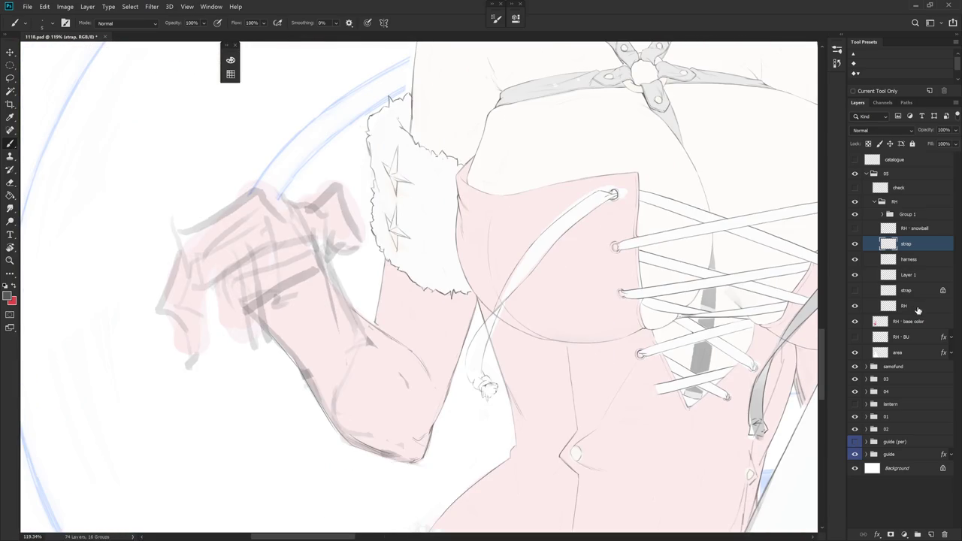
left_click(914, 306)
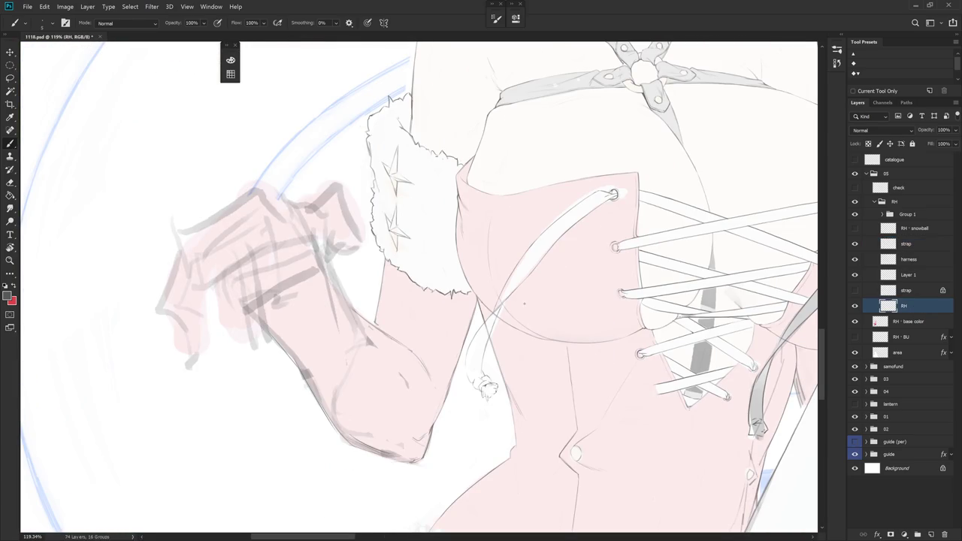
key("e")
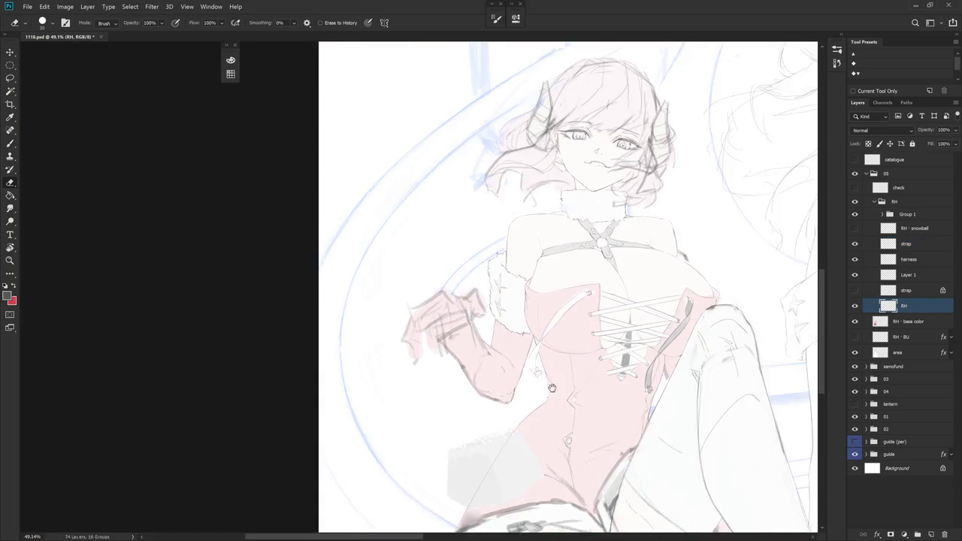
scroll(555, 364, "down", 4)
key("b")
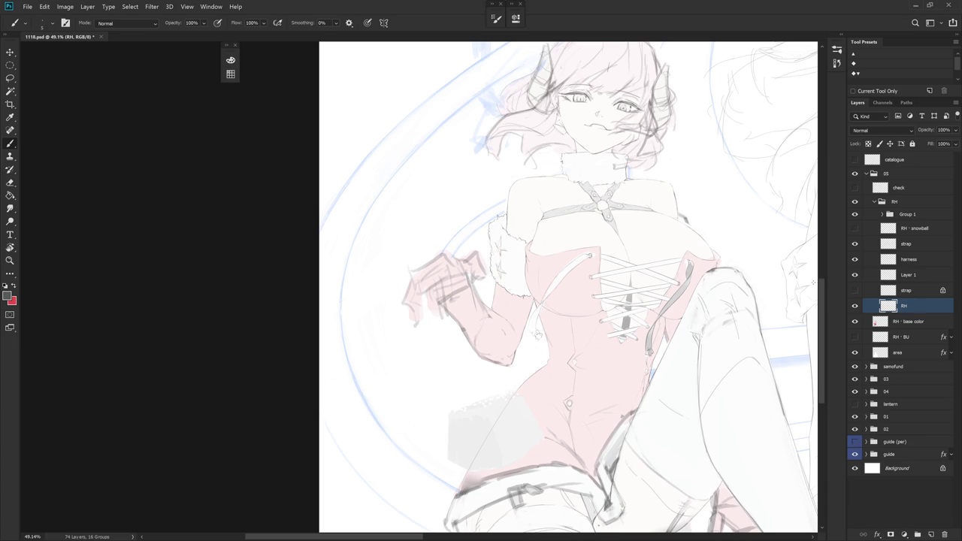
scroll(545, 322, "up", 2)
scroll(556, 346, "up", 1)
scroll(573, 374, "up", 1)
scroll(633, 369, "up", 1)
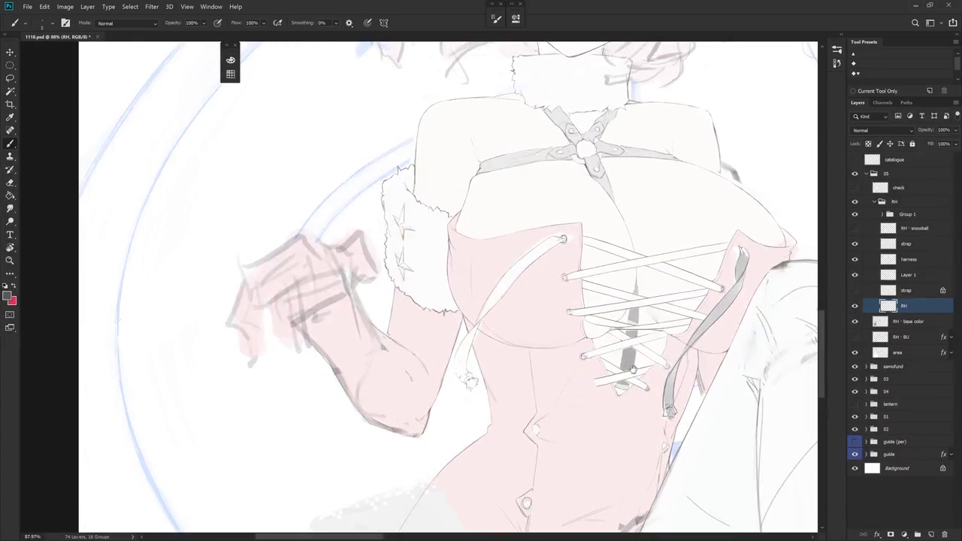
scroll(481, 339, "up", 2)
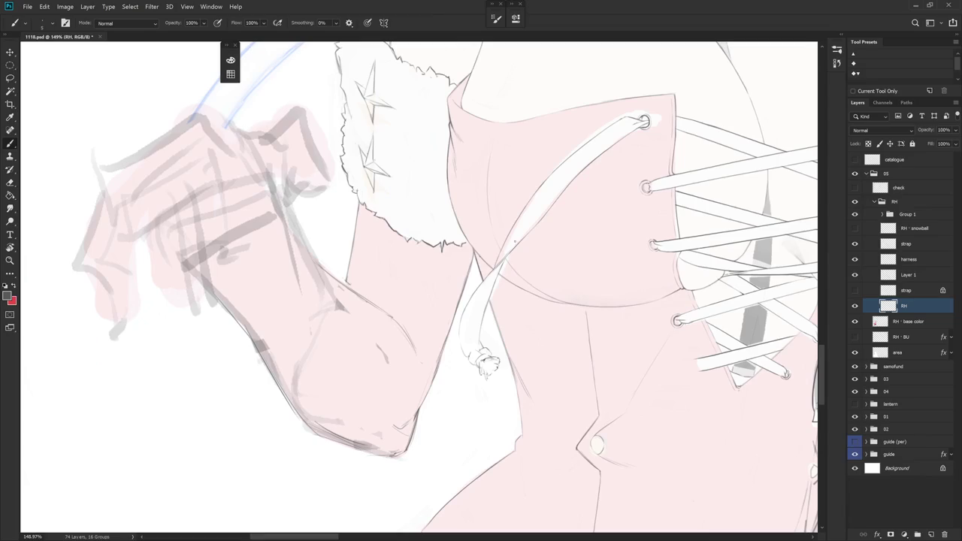
left_click(909, 275)
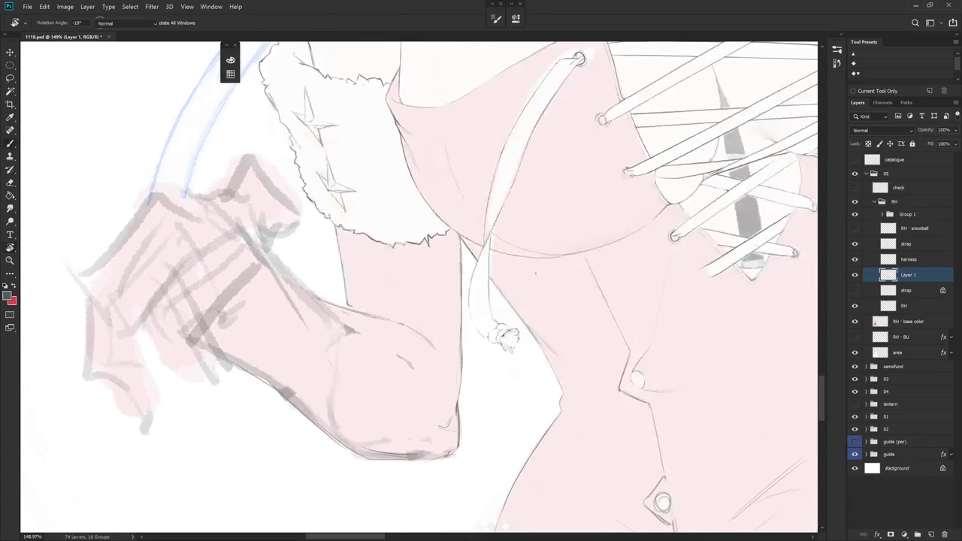
left_click(907, 290)
left_click_drag(572, 301, 714, 338)
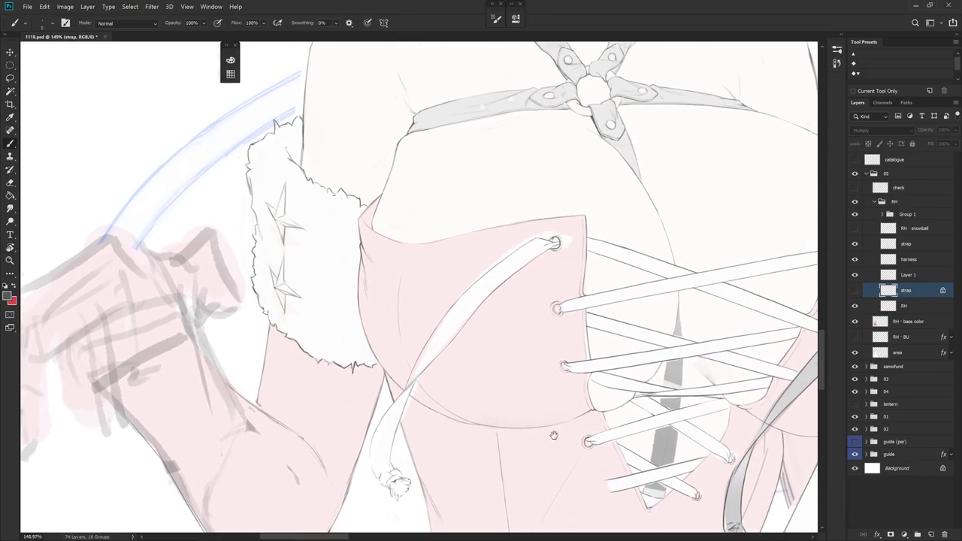
left_click(924, 273)
left_click(906, 245)
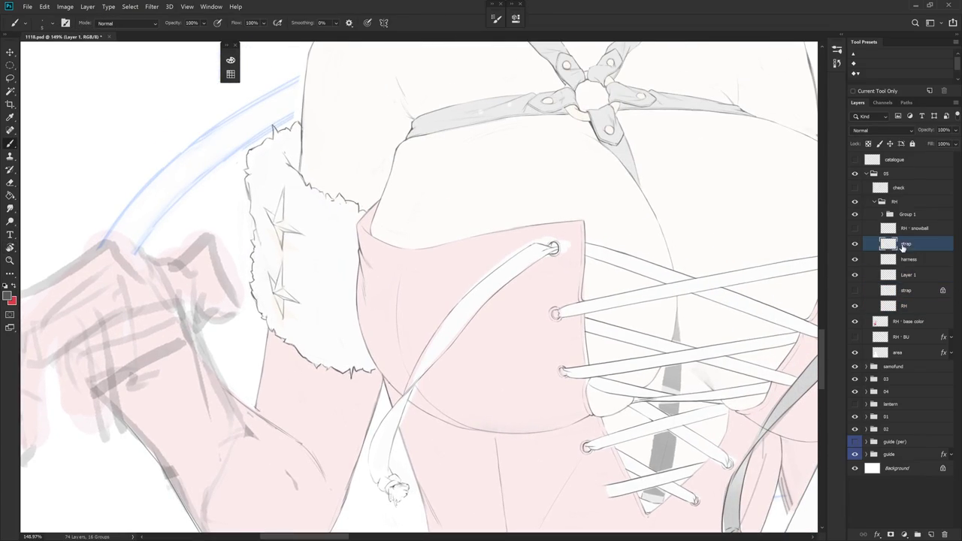
mouse_move(646, 333)
left_mouse_down()
mouse_move(602, 361)
mouse_move(467, 234)
left_mouse_up()
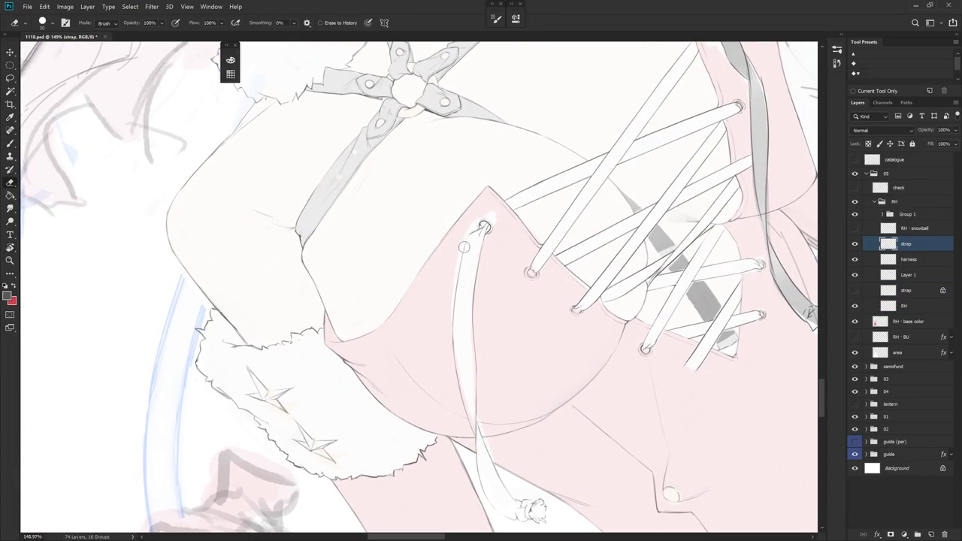
key("b")
left_click_drag(510, 402, 421, 279)
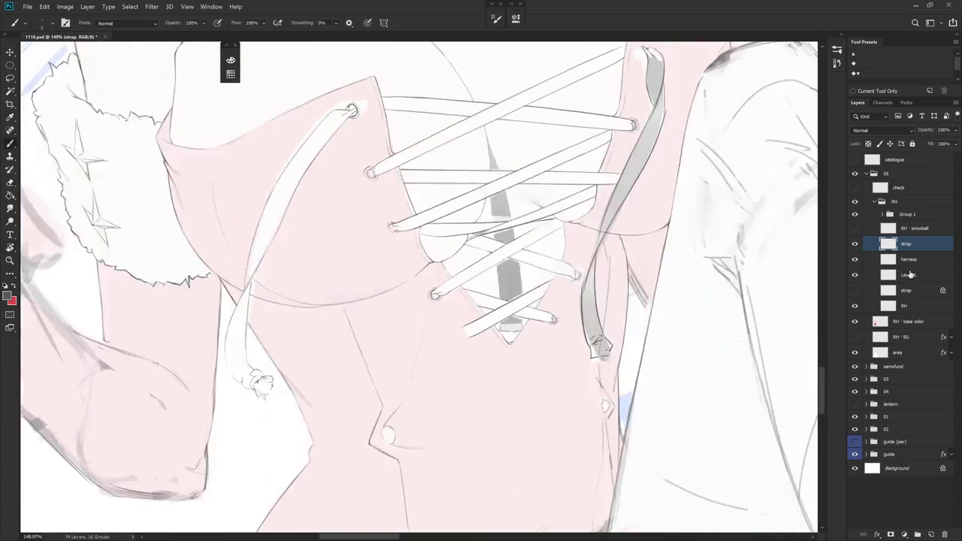
left_click(911, 277)
key("r")
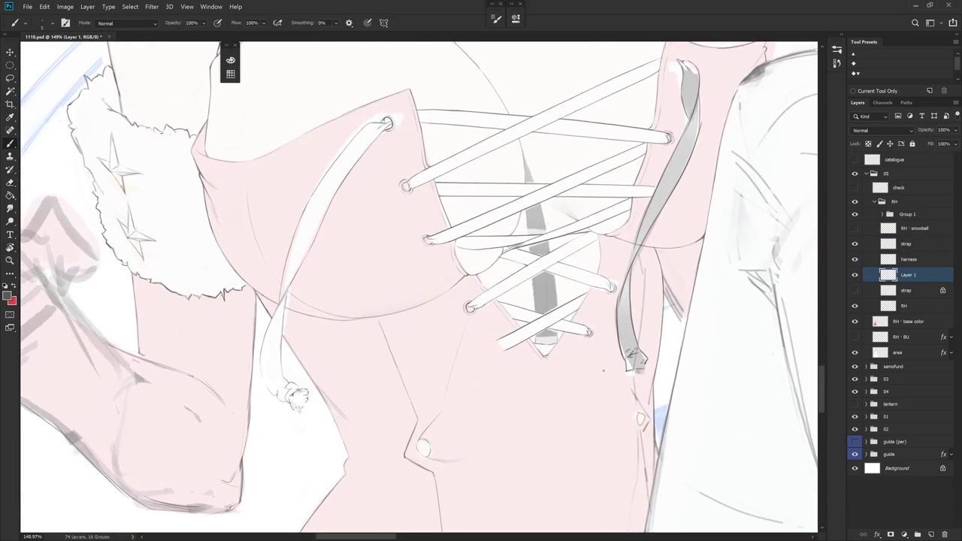
mouse_move(595, 376)
left_mouse_down()
mouse_move(589, 240)
mouse_move(495, 207)
left_mouse_up()
key("e")
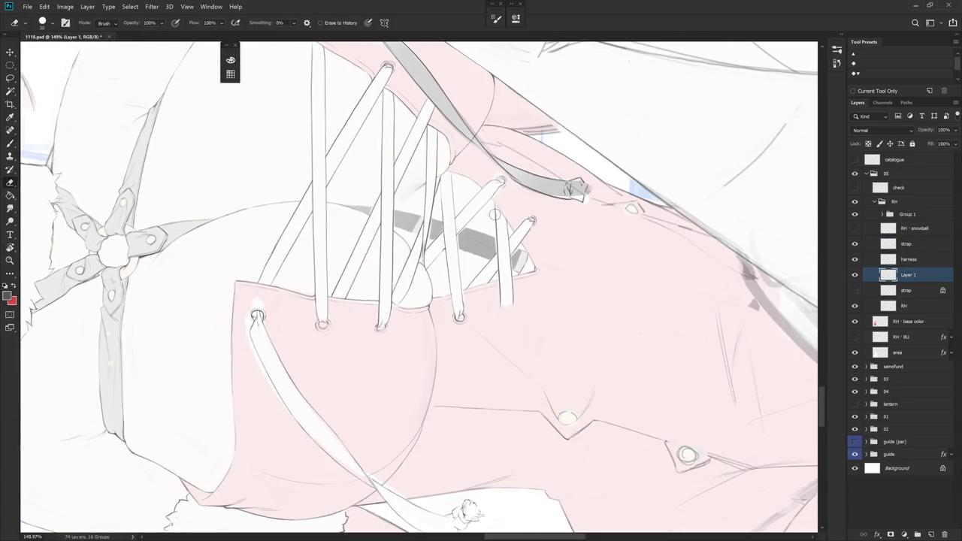
key("l")
scroll(502, 231, "up", 3)
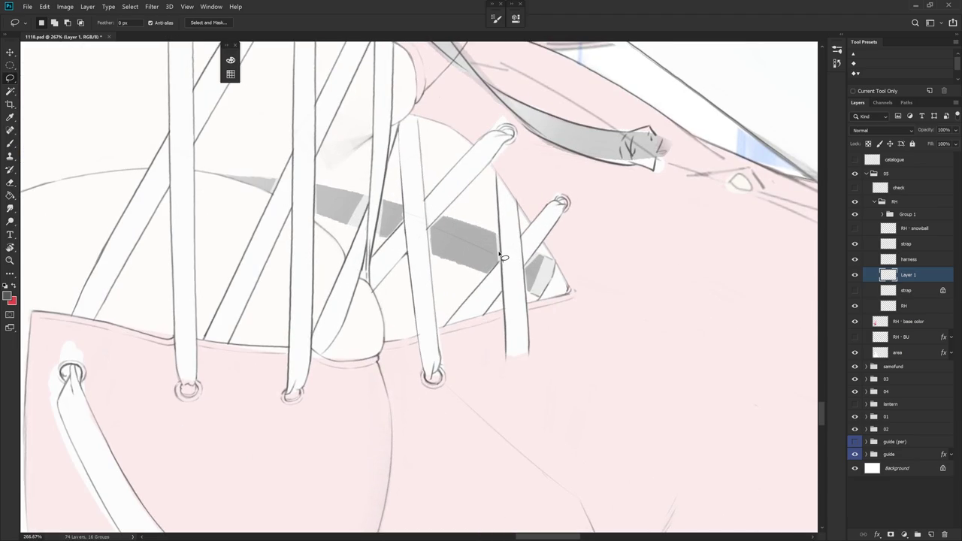
- Lasso the loose lower lace end, erase inside it, and deselect
mouse_move(501, 258)
left_mouse_down()
mouse_move(506, 293)
mouse_move(497, 172)
mouse_move(509, 345)
left_mouse_up()
key("e")
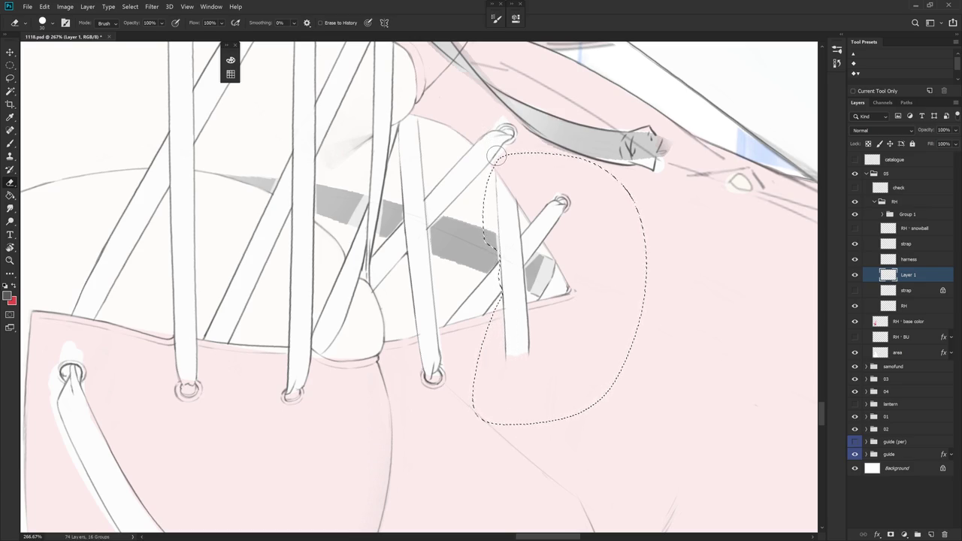
key("ctrl+d")
left_click_drag(503, 143, 573, 303)
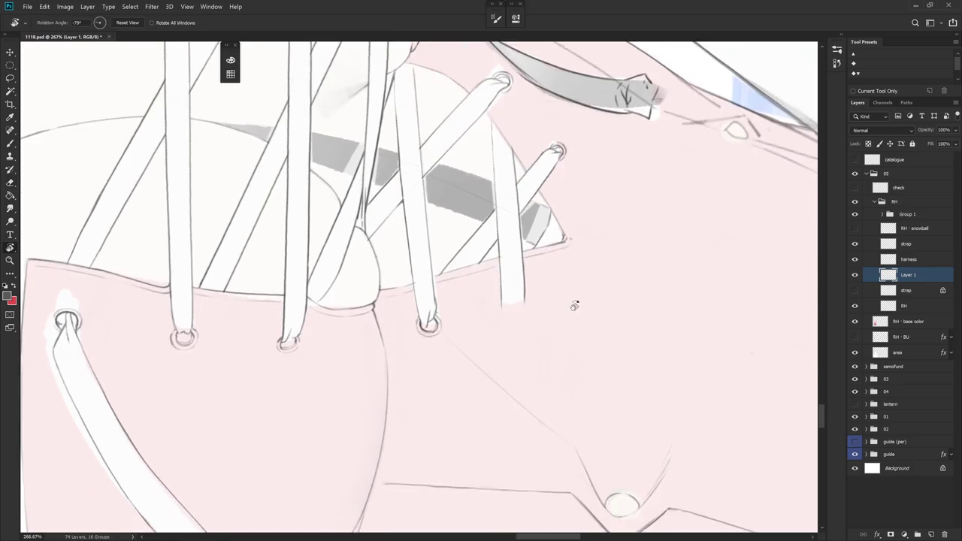
- Paint a closed tip on the bottom lace's edge
key("b")
mouse_move(533, 370)
left_mouse_down()
mouse_move(531, 314)
mouse_move(496, 336)
left_mouse_up()
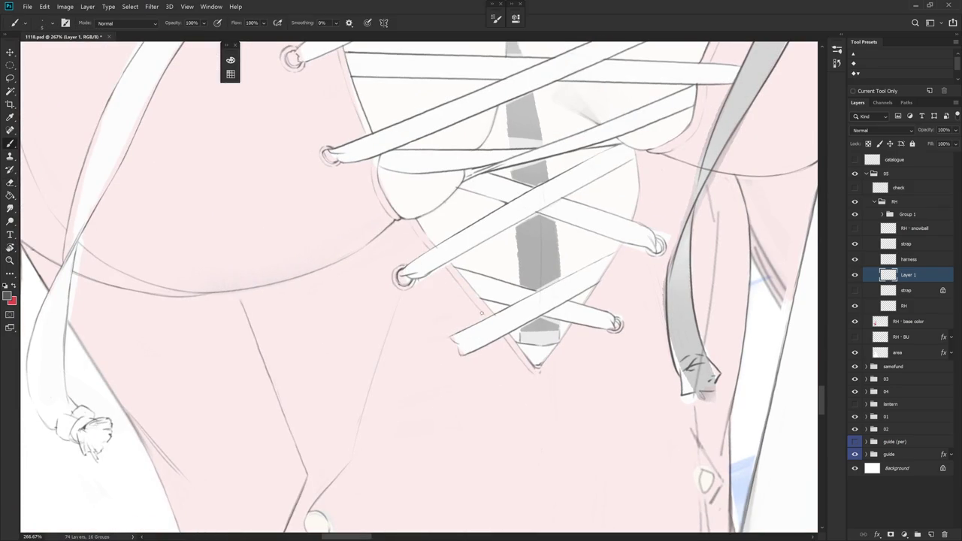
left_click_drag(467, 461, 493, 230)
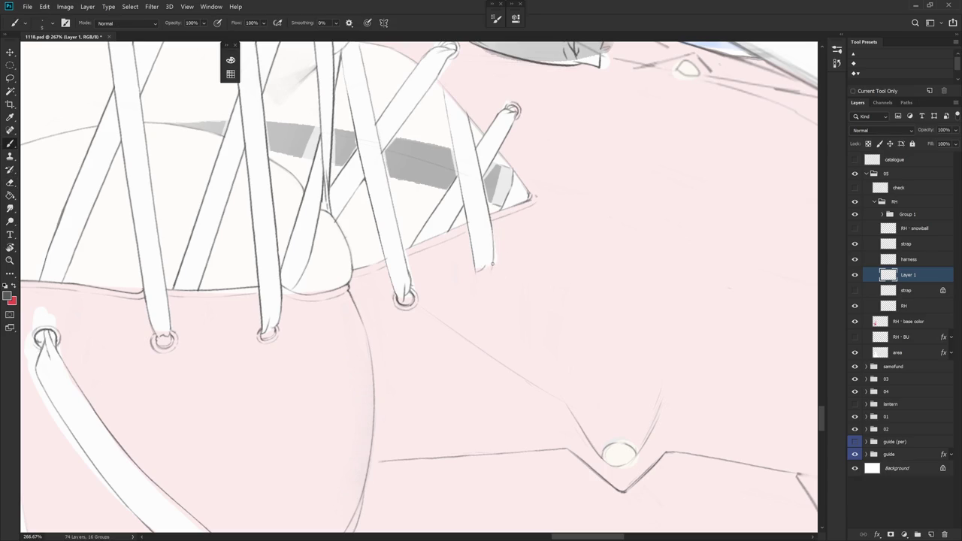
left_click_drag(493, 235, 488, 269)
key("r")
left_click_drag(490, 266, 421, 214)
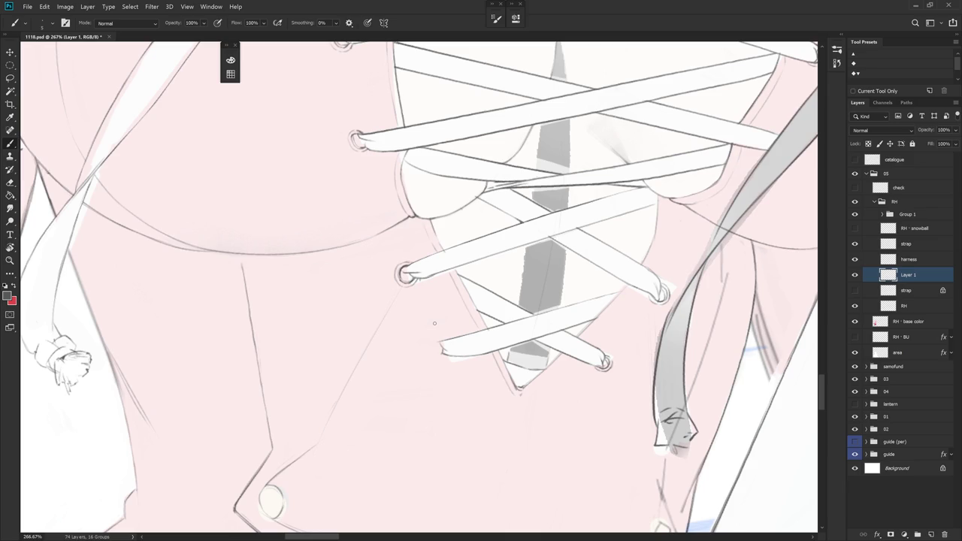
- Draw a ringed eyelet where the bottom lace enters the corset's left edge
left_click_drag(434, 336, 442, 353)
key("e")
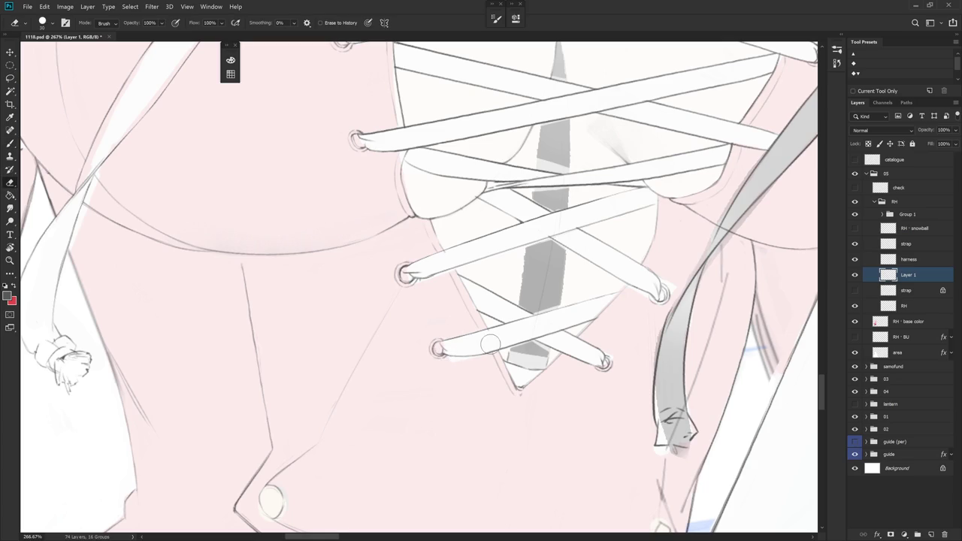
scroll(496, 369, "down", 5)
key("b")
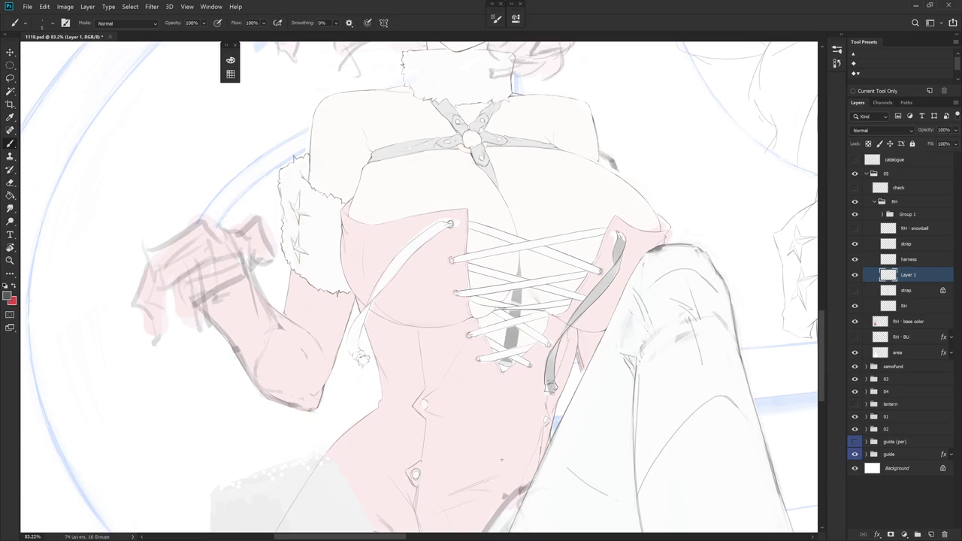
- Lasso the eyelet at the lace end and rotate it into alignment
scroll(474, 340, "up", 5)
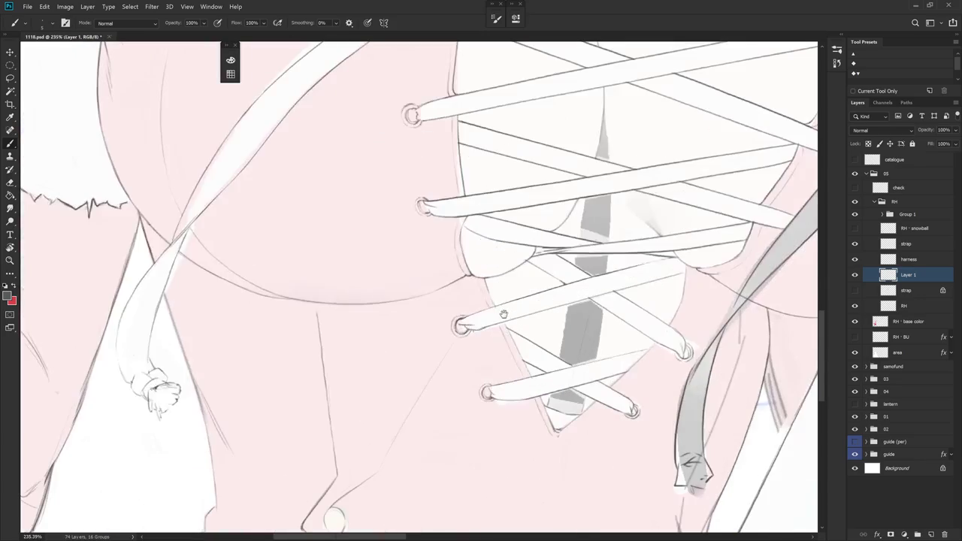
key("l")
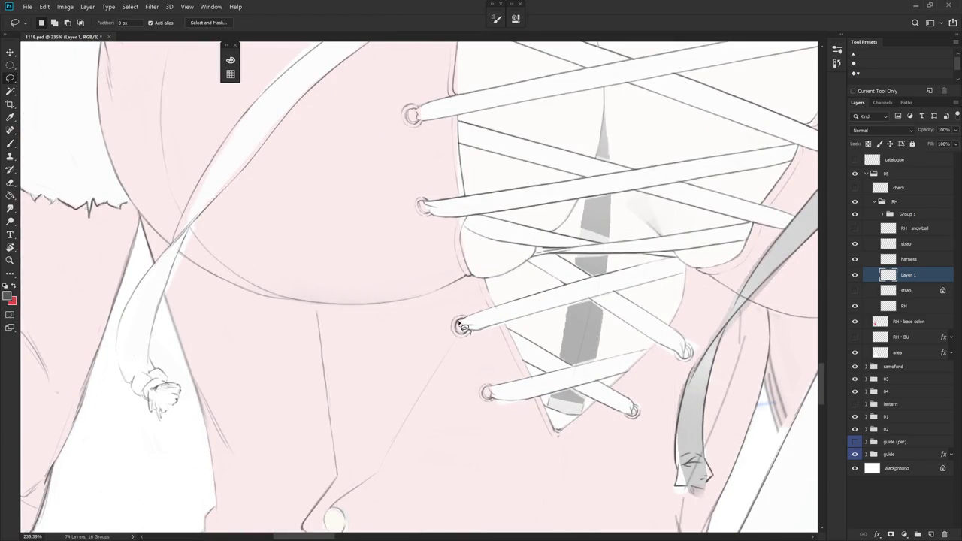
scroll(485, 319, "up", 2)
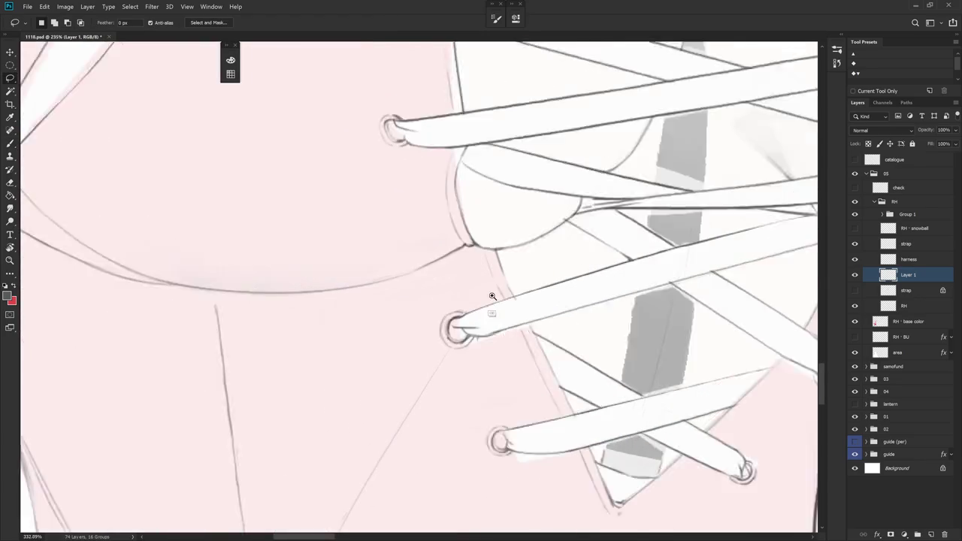
scroll(492, 296, "up", 2)
left_click_drag(421, 301, 422, 304)
key("ctrl+t")
mouse_move(488, 297)
left_mouse_down()
mouse_move(414, 293)
mouse_move(441, 279)
mouse_move(429, 286)
left_mouse_up()
key("Return")
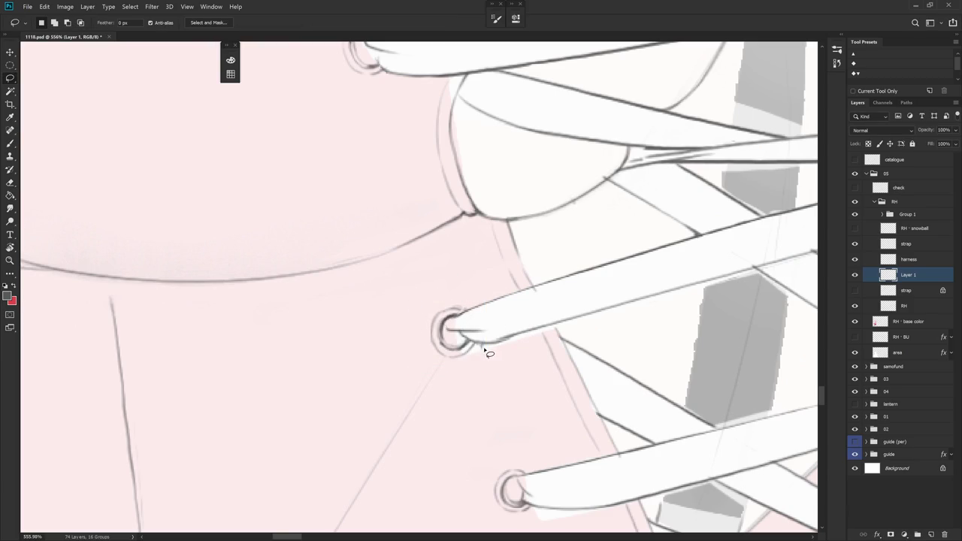
key("e")
mouse_move(557, 291)
left_mouse_down()
mouse_move(525, 342)
mouse_move(581, 435)
left_mouse_up()
key("b")
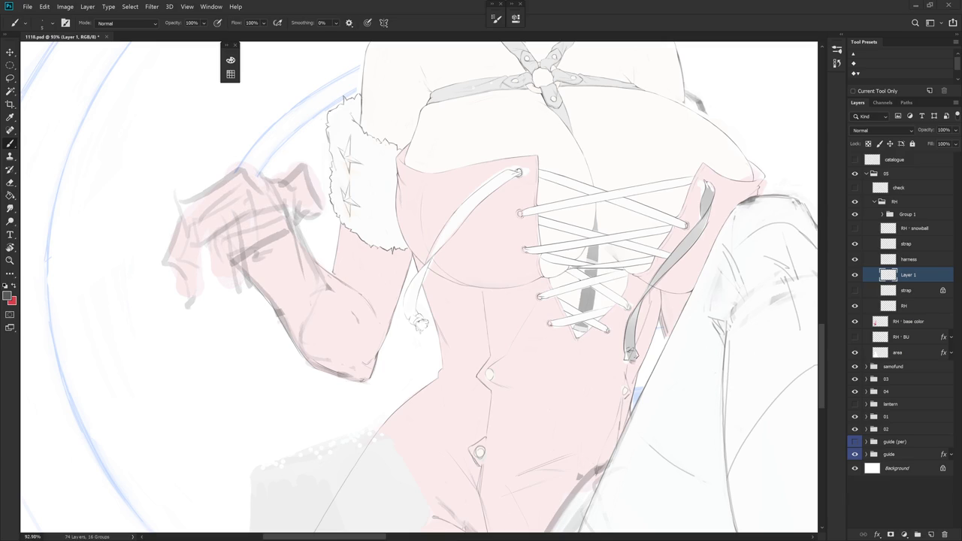
- Select the second left eyelet and nudge it into place with a free transform
scroll(563, 305, "up", 5)
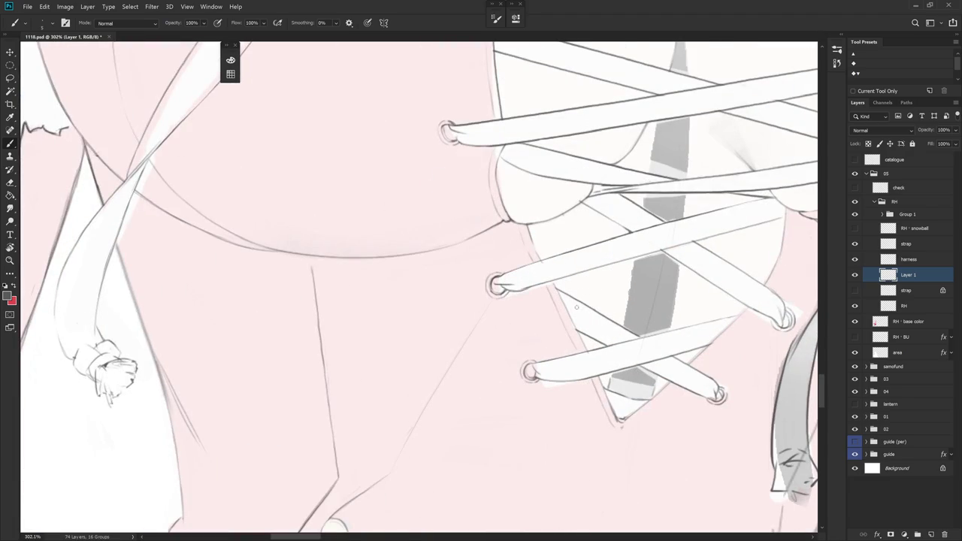
key("e")
scroll(639, 415, "down", 1)
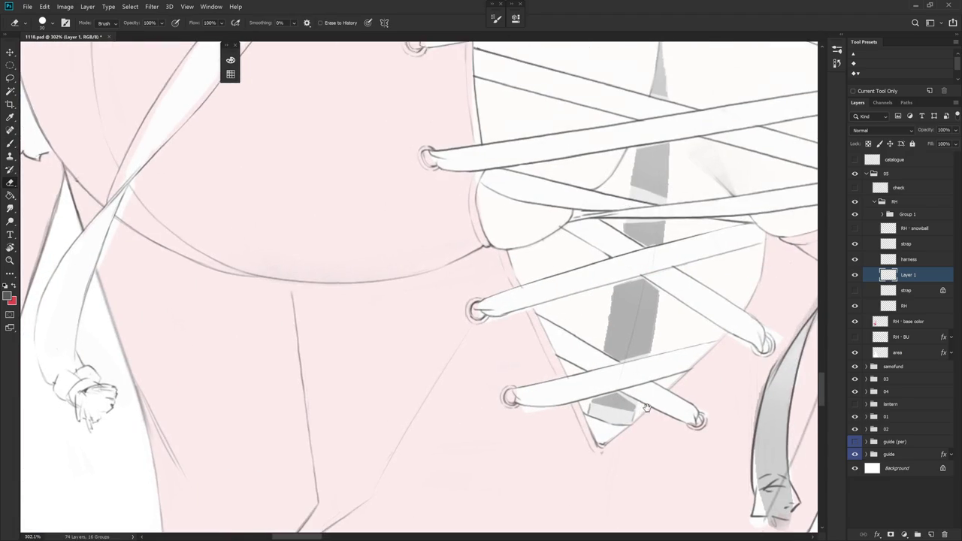
scroll(641, 419, "down", 2)
scroll(537, 268, "up", 2)
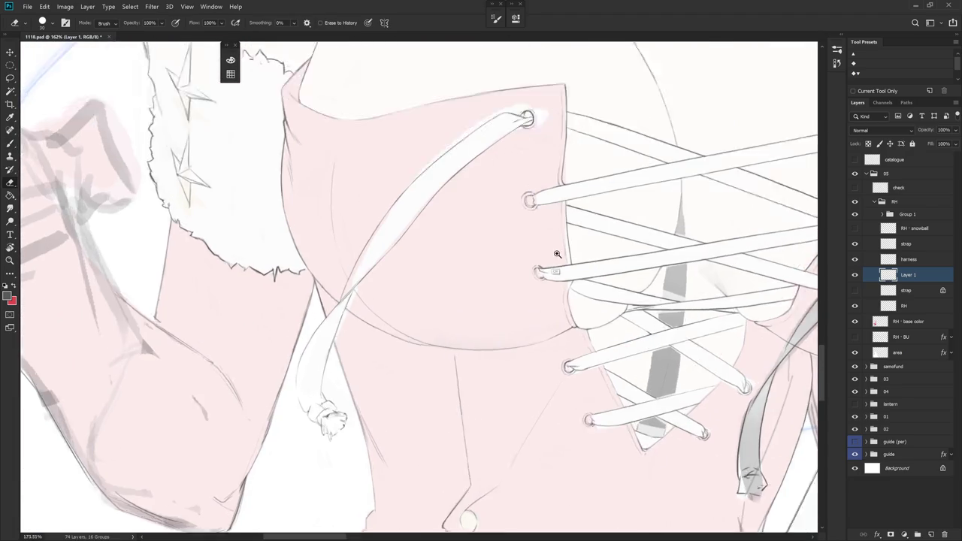
scroll(535, 265, "up", 1)
key("l")
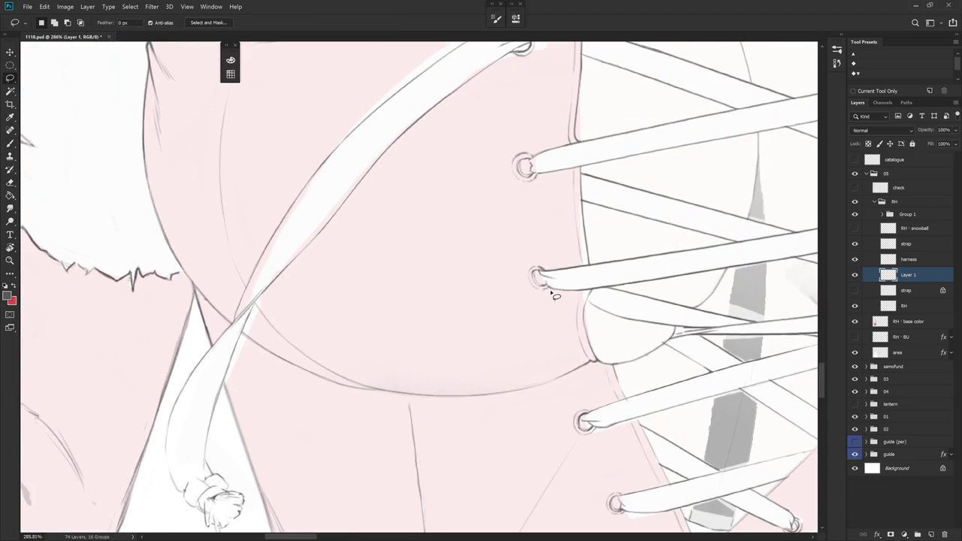
left_click_drag(550, 288, 540, 287)
scroll(537, 280, "up", 1)
scroll(537, 279, "up", 1)
key("ctrl+t")
key("Return")
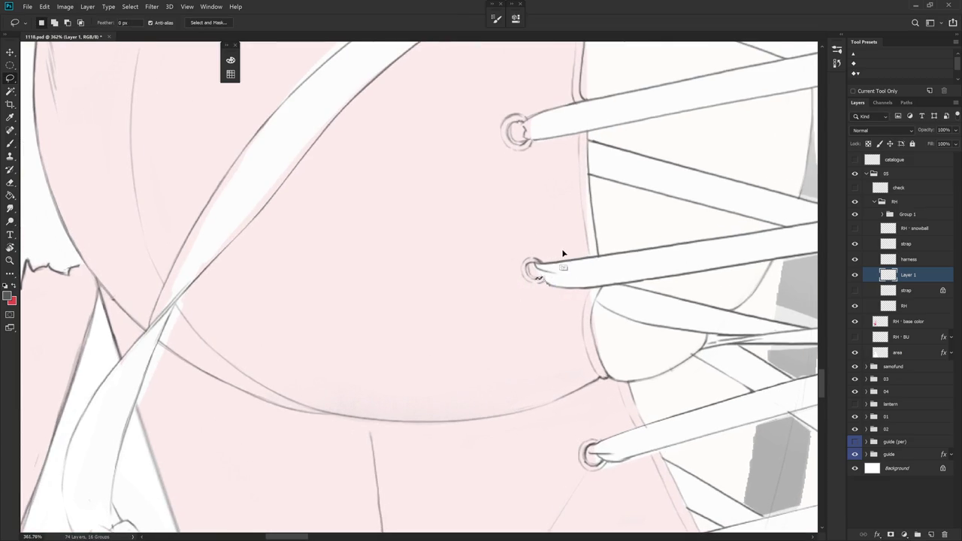
scroll(632, 364, "down", 3)
scroll(632, 364, "up", 3)
- Touch up around the laces and redrawn eyelet with brush and eraser strokes
key("b")
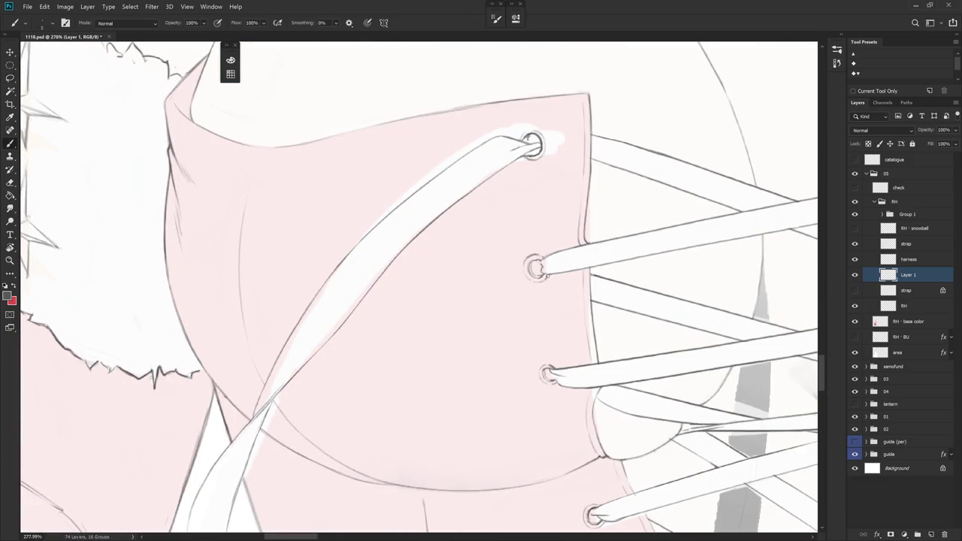
key("e")
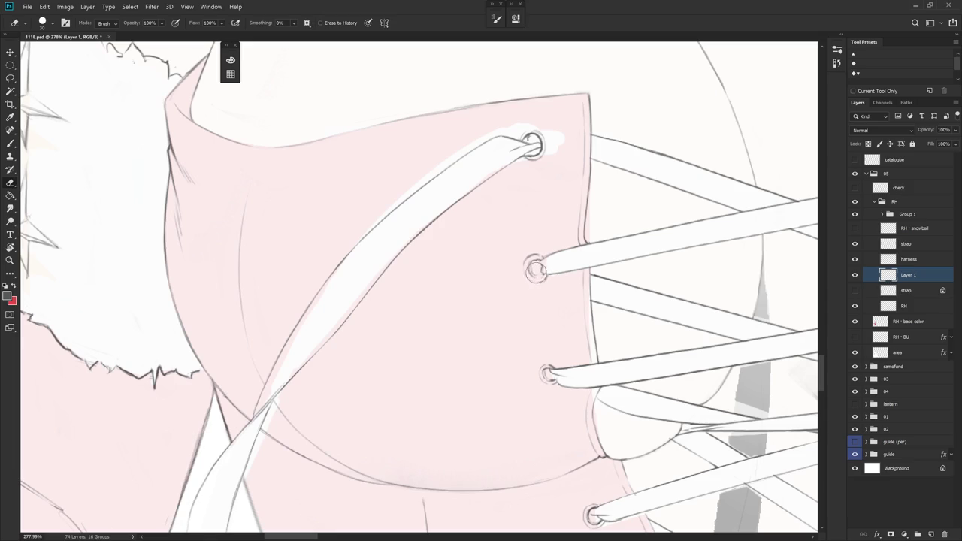
key("b")
key("e")
key("b")
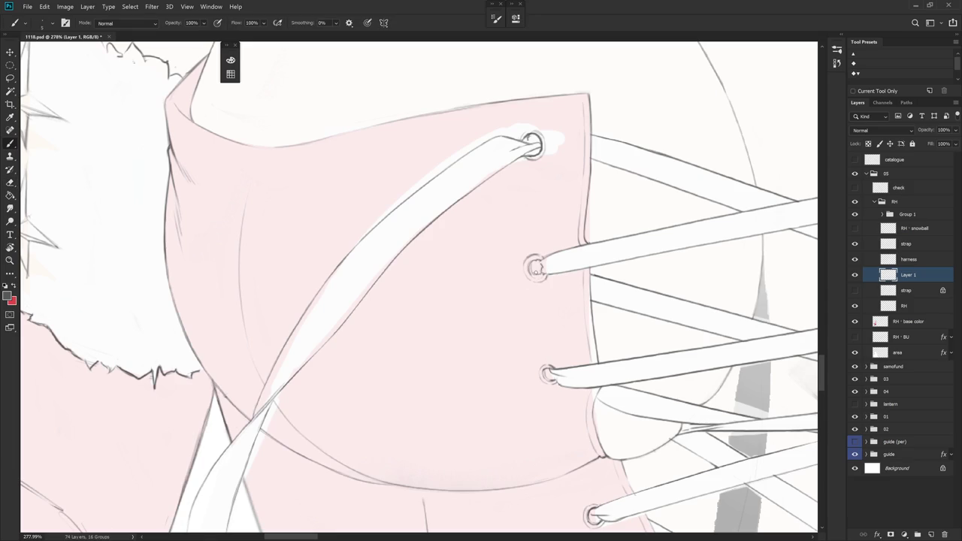
key("e")
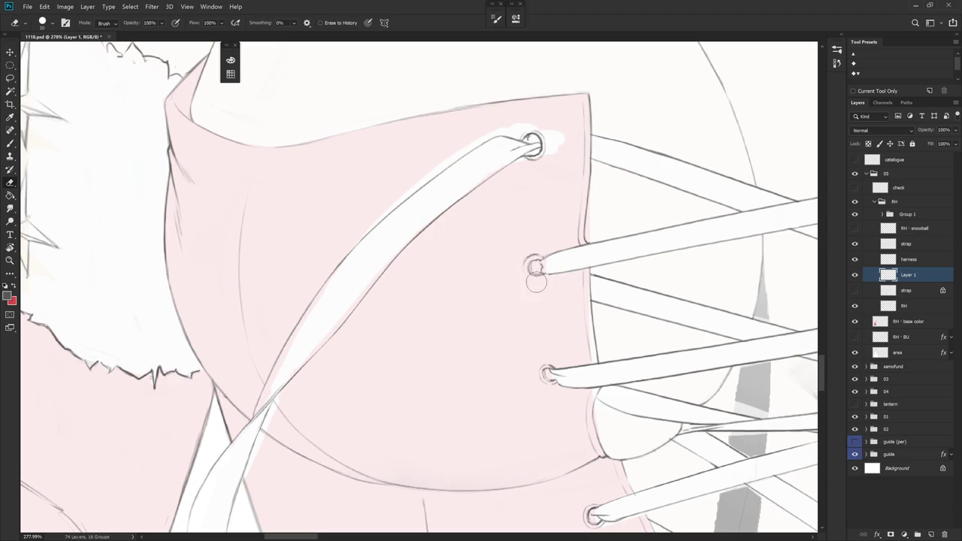
key("b")
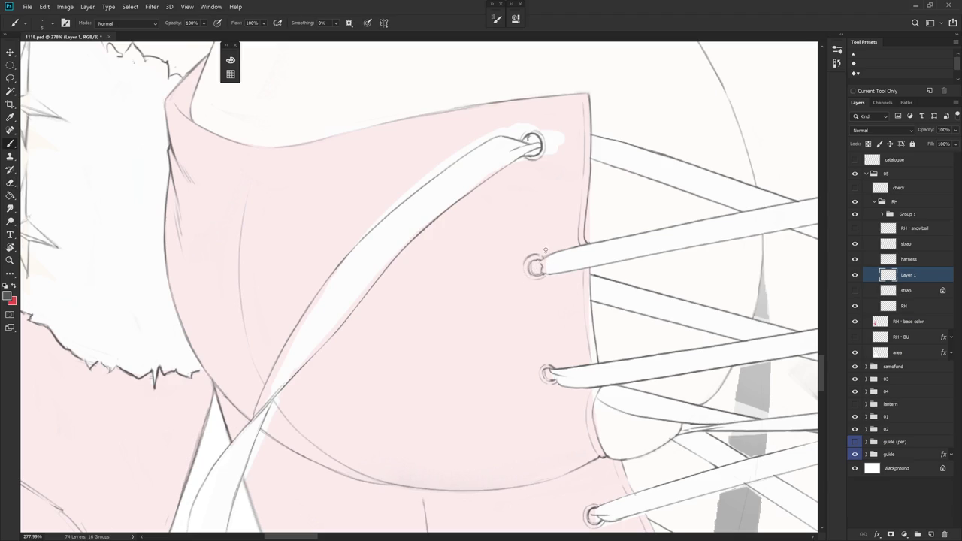
- Lasso the top eyelet, dismiss the empty-layer error, and make the strap layer active
scroll(574, 267, "down", 5)
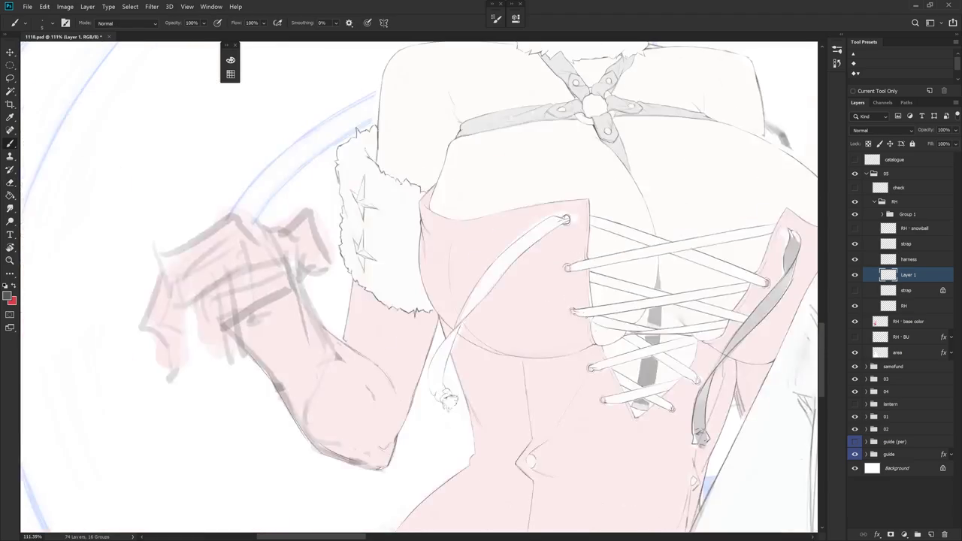
scroll(564, 225, "up", 1)
scroll(562, 218, "up", 2)
scroll(562, 218, "up", 2)
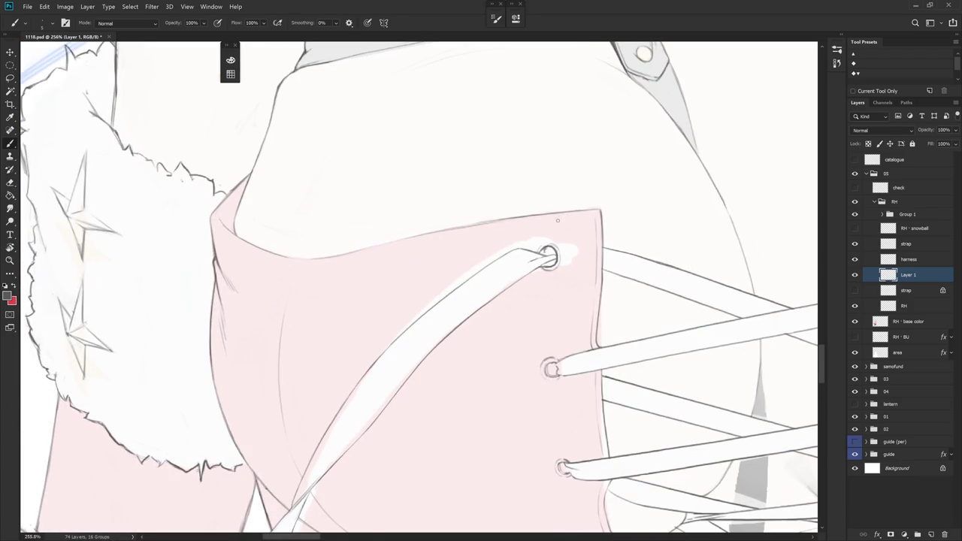
key("l")
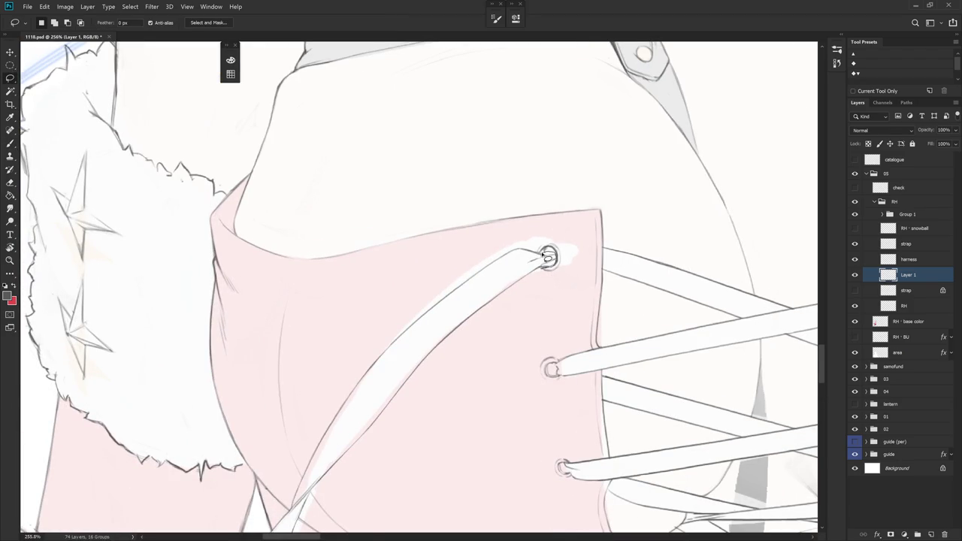
left_click_drag(543, 256, 550, 253)
key("ctrl+t")
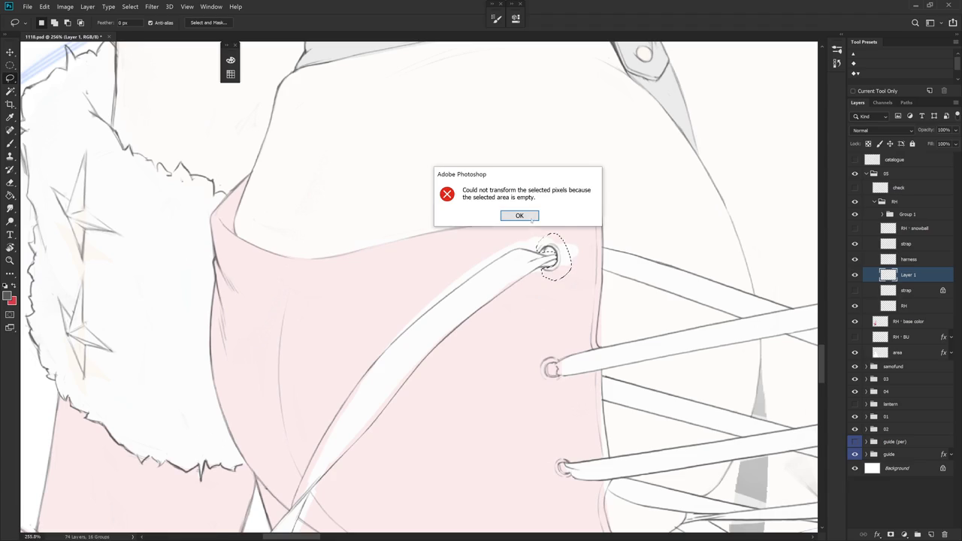
left_click(532, 218)
left_click(550, 253, "ctrl")
- Scale the top eyelet to 90.10%, nudge it into place, and commit
key("ctrl+t")
left_click_drag(550, 258, 549, 264)
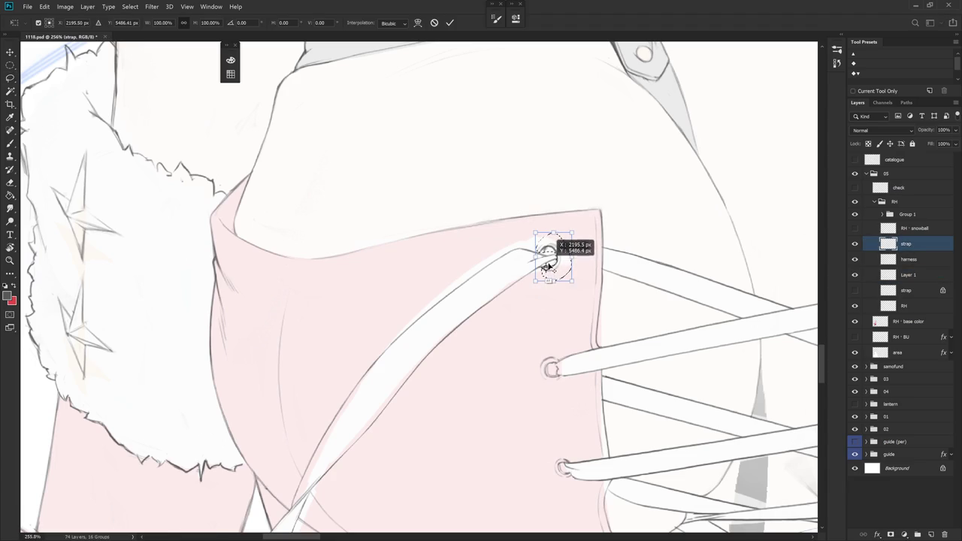
left_click_drag(574, 234, 569, 237)
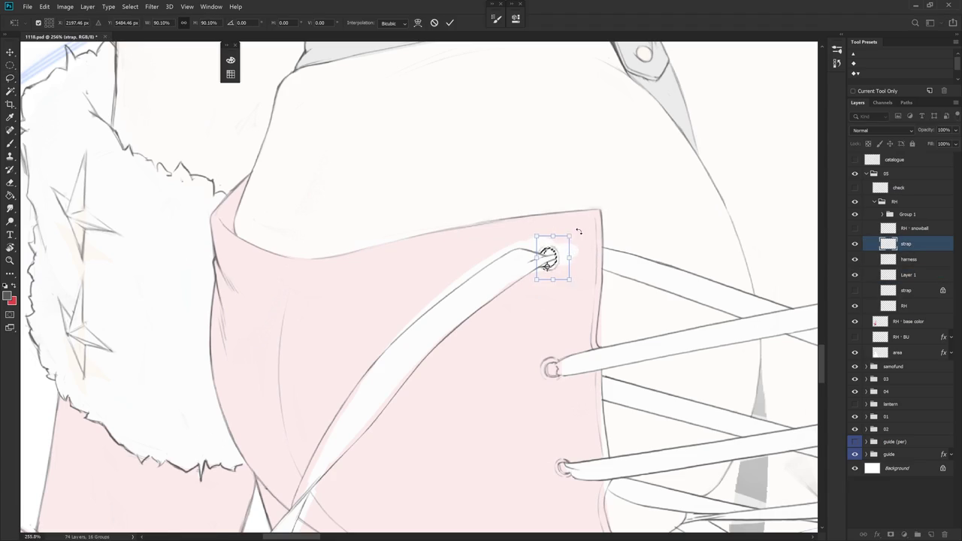
key("Return")
key("b")
key("ctrl+d")
scroll(496, 364, "down", 5)
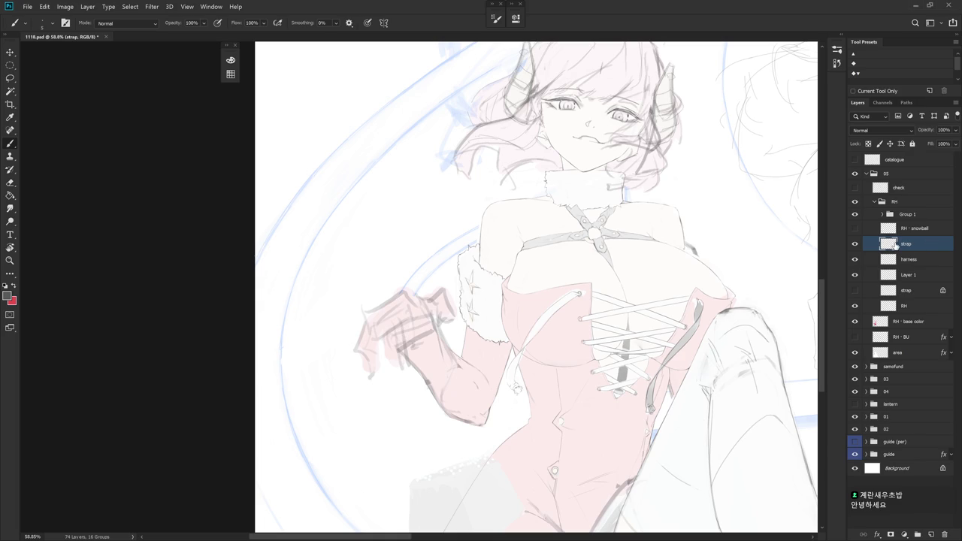
- Draw a thin line down the strap's left edge above the knot, undoing a stray stroke near the knot
left_click_drag(643, 399, 631, 363)
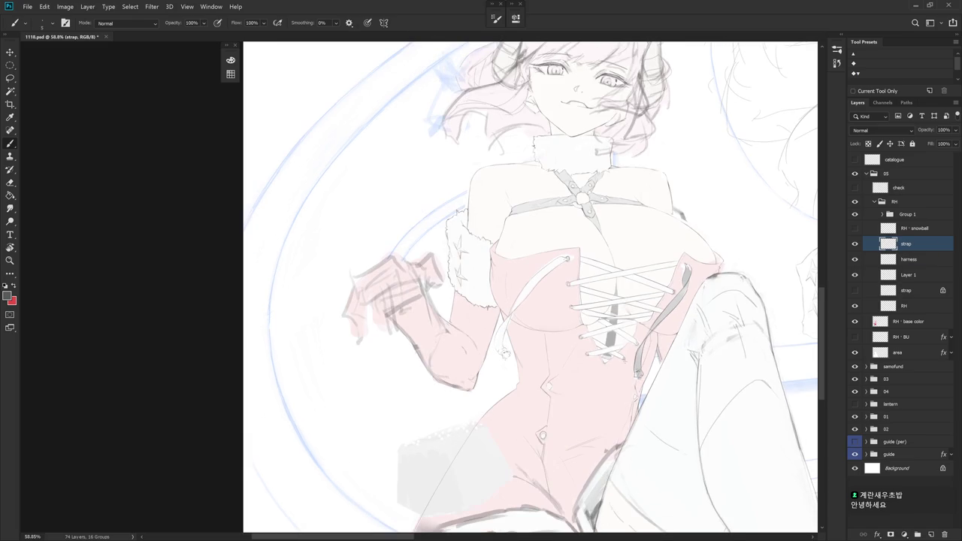
scroll(516, 320, "up", 4)
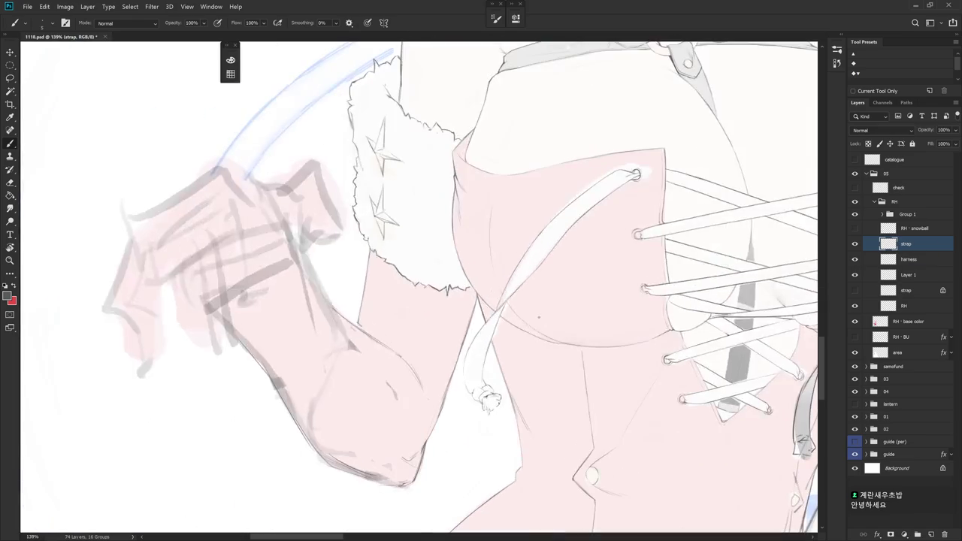
left_click_drag(471, 327, 484, 295)
key("e")
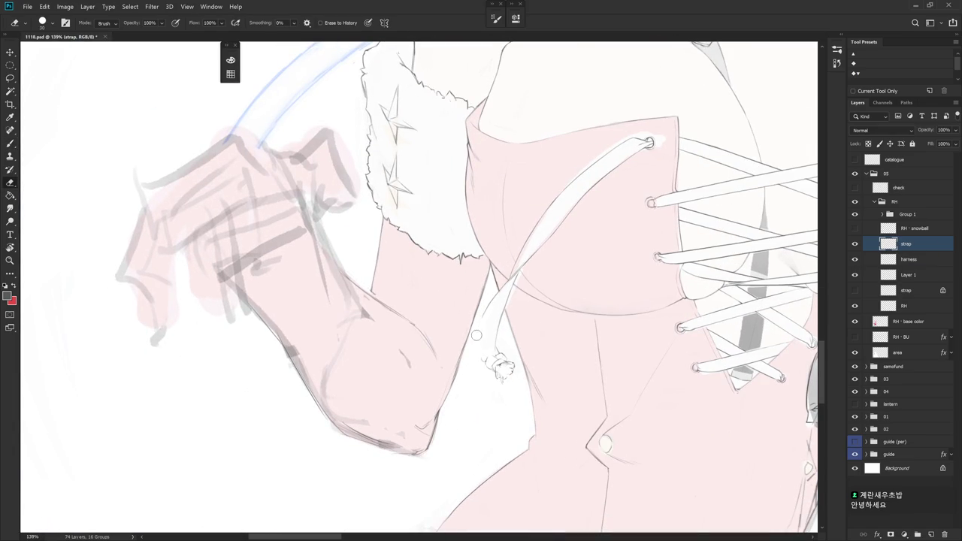
key("b")
left_click_drag(485, 317, 480, 348)
left_click_drag(488, 352, 490, 366)
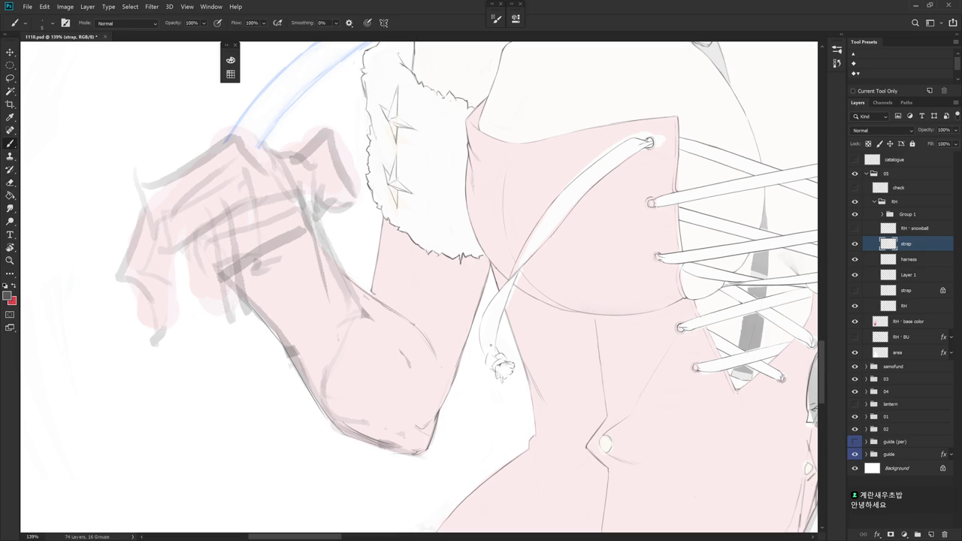
key("ctrl+z")
key("ctrl+z")
- Brush one thin stroke down the dangling left strap, then zoom out to review the figure
scroll(492, 370, "up", 5)
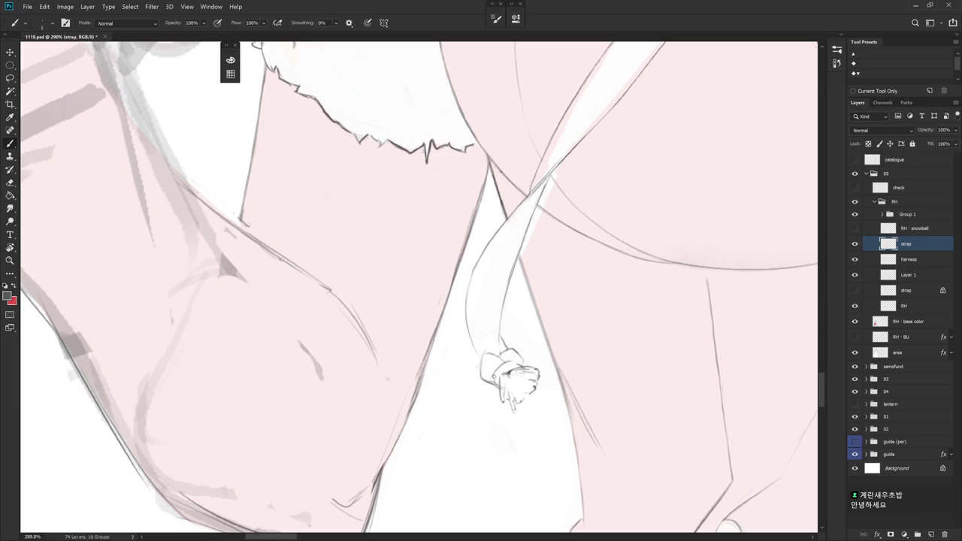
key("e")
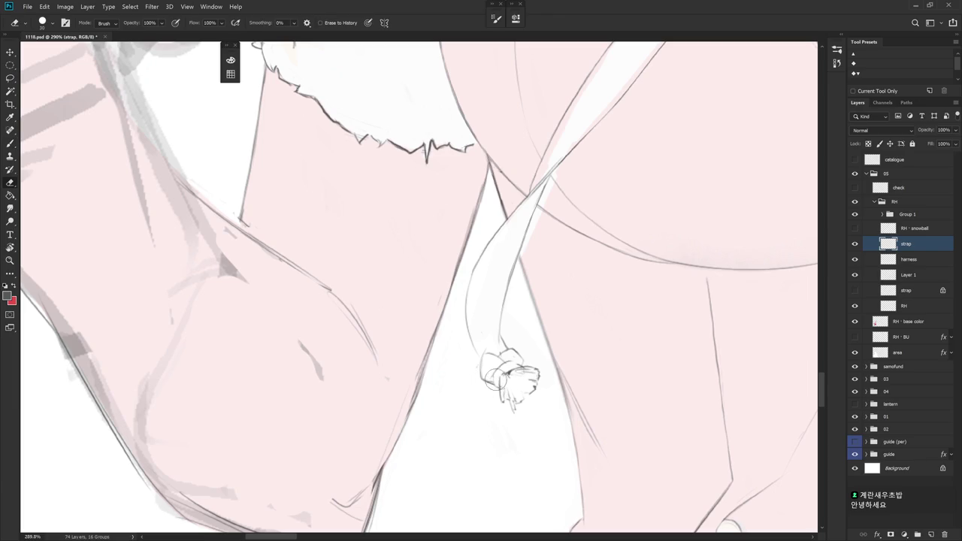
key("b")
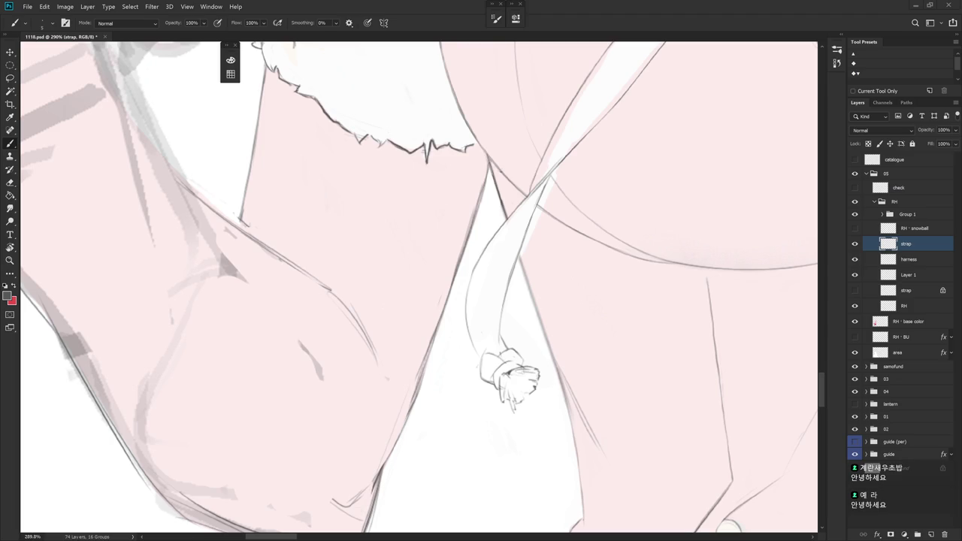
key("e")
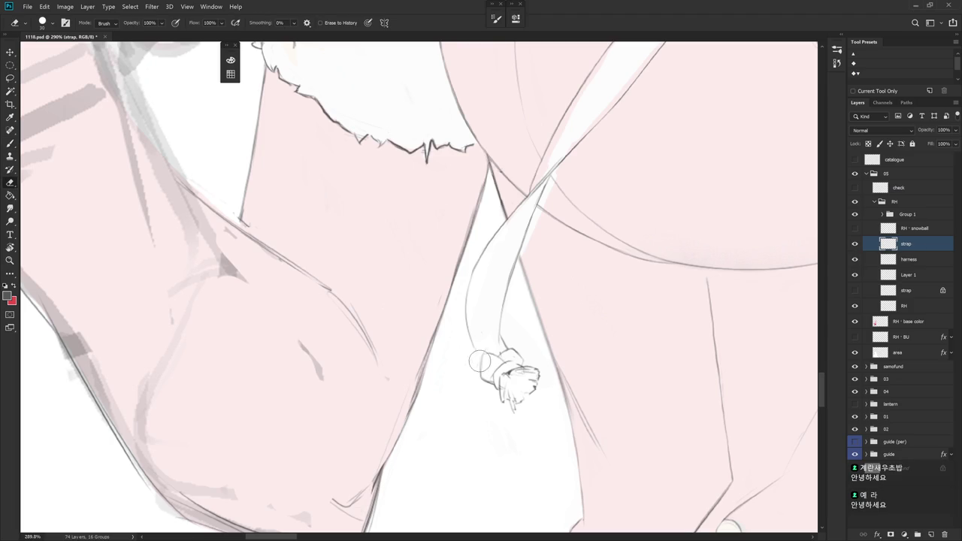
scroll(497, 303, "down", 1)
scroll(500, 270, "down", 1)
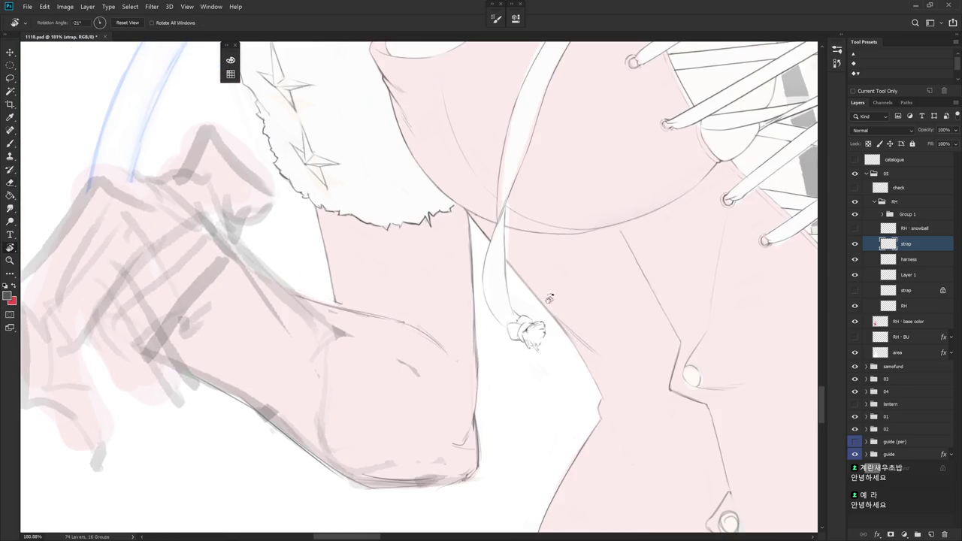
scroll(508, 204, "down", 1)
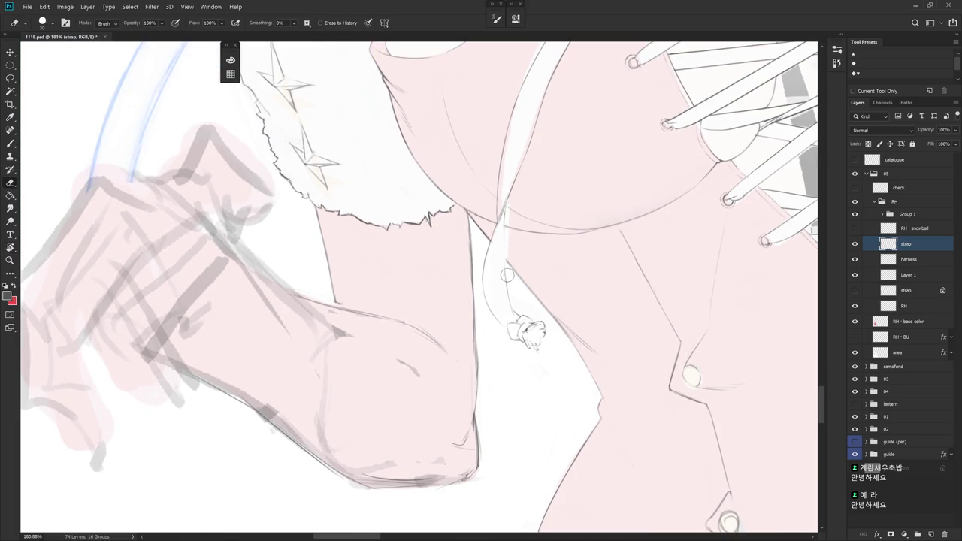
key("b")
left_click_drag(502, 206, 511, 302)
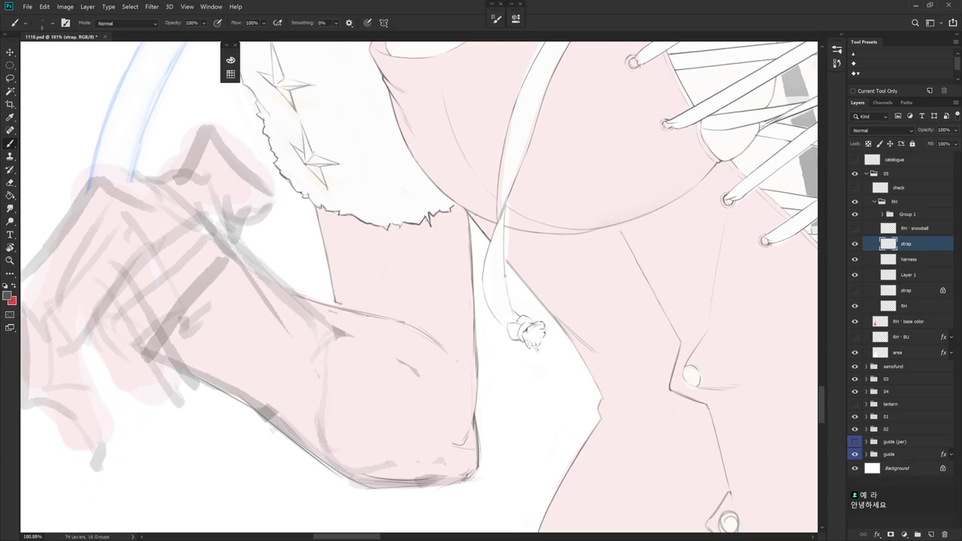
scroll(536, 357, "down", 5)
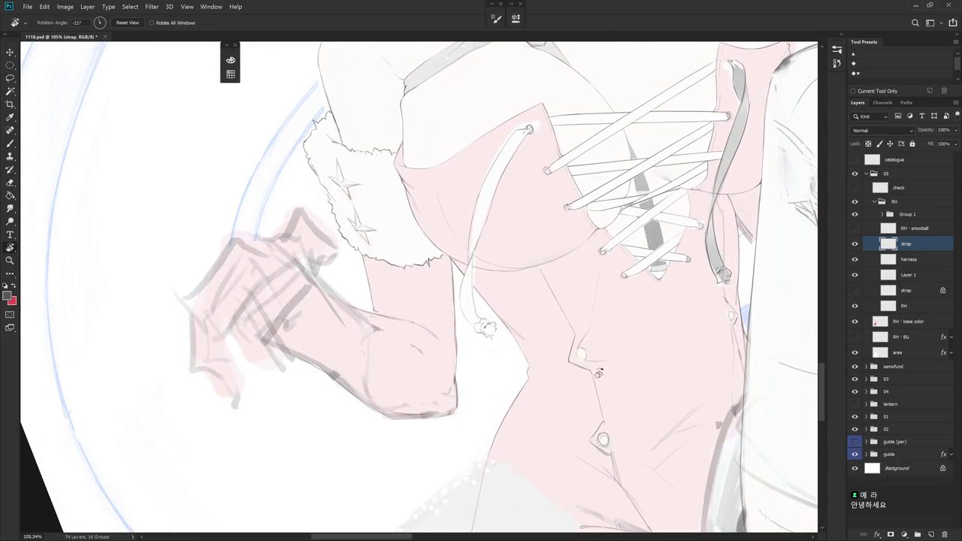
scroll(410, 266, "up", 5)
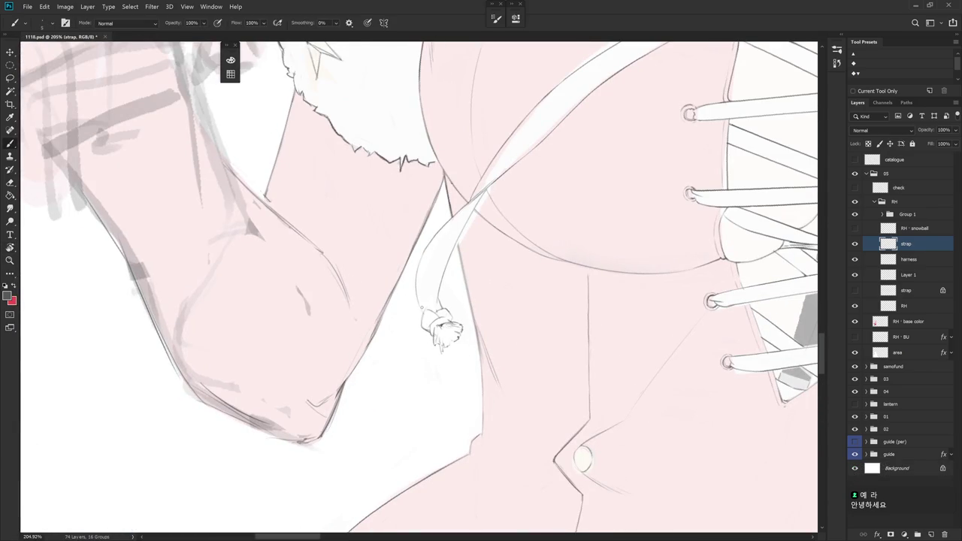
scroll(433, 301, "down", 8)
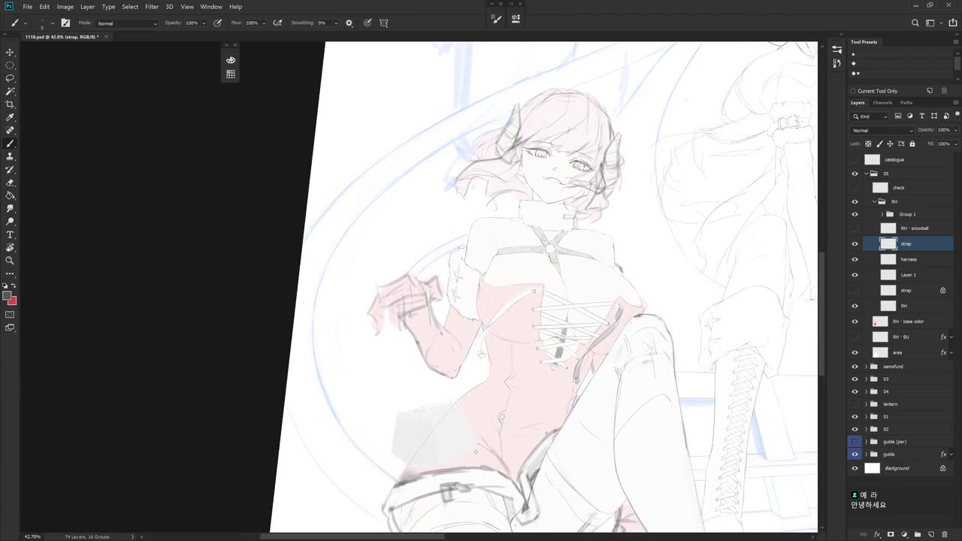
scroll(522, 266, "up", 3)
scroll(479, 219, "up", 2)
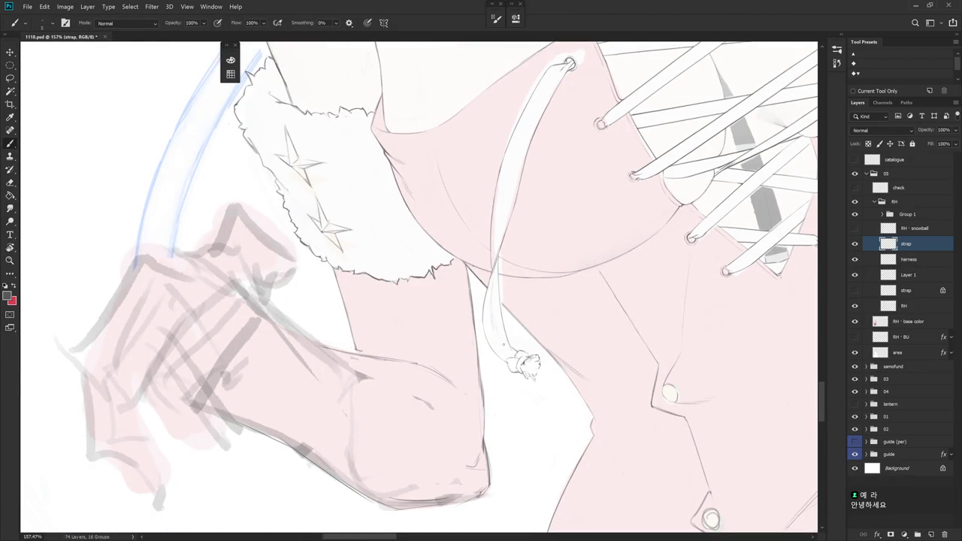
key("r")
left_click_drag(451, 316, 480, 348)
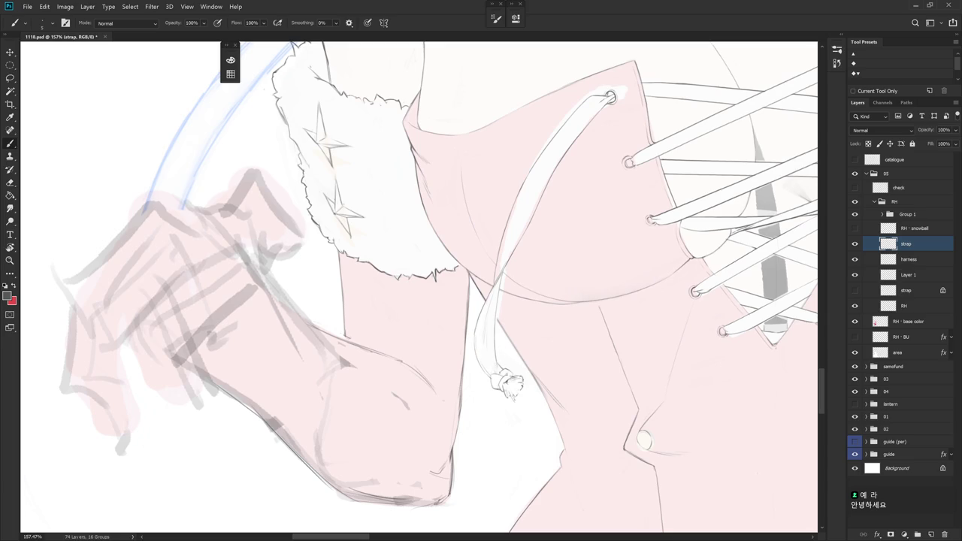
key("r")
left_click_drag(503, 383, 538, 342)
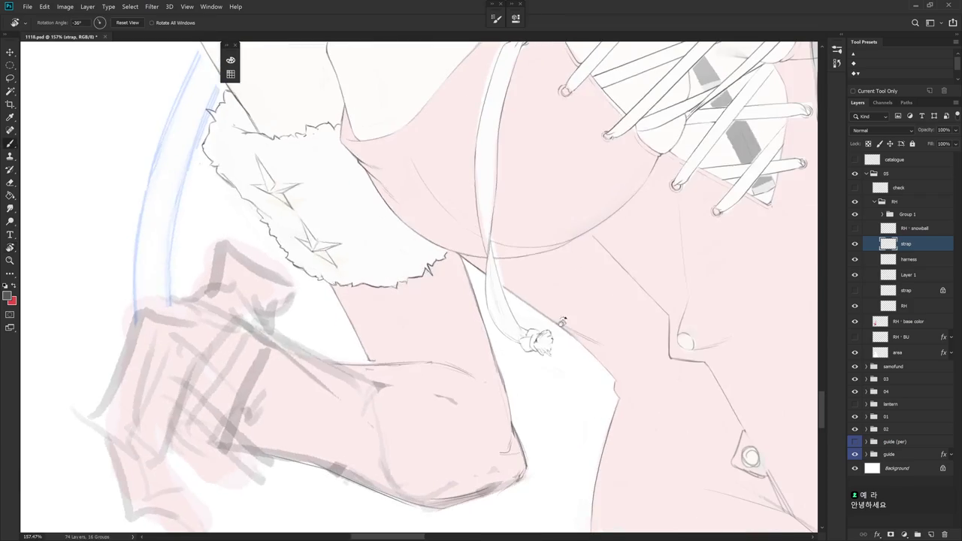
key("e")
key("b")
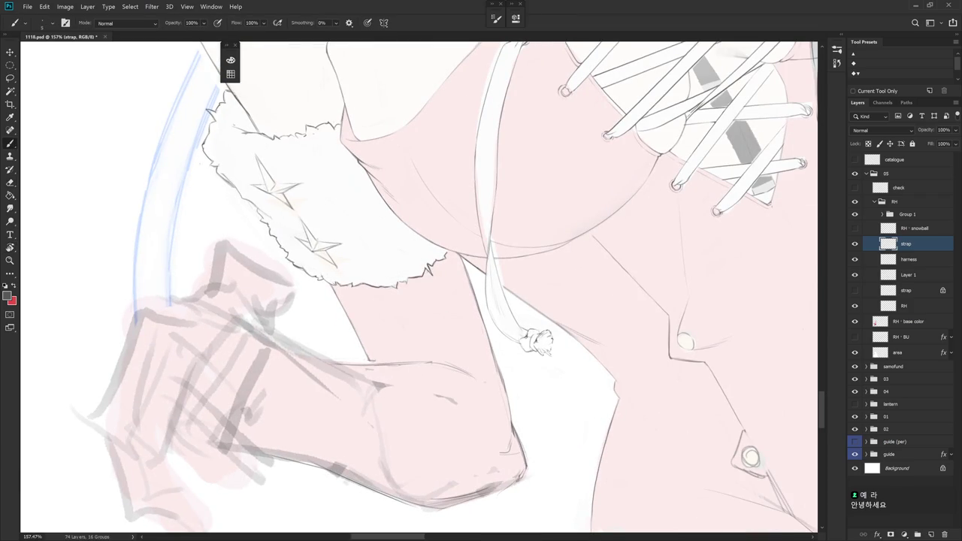
key("r")
left_click_drag(466, 248, 406, 241)
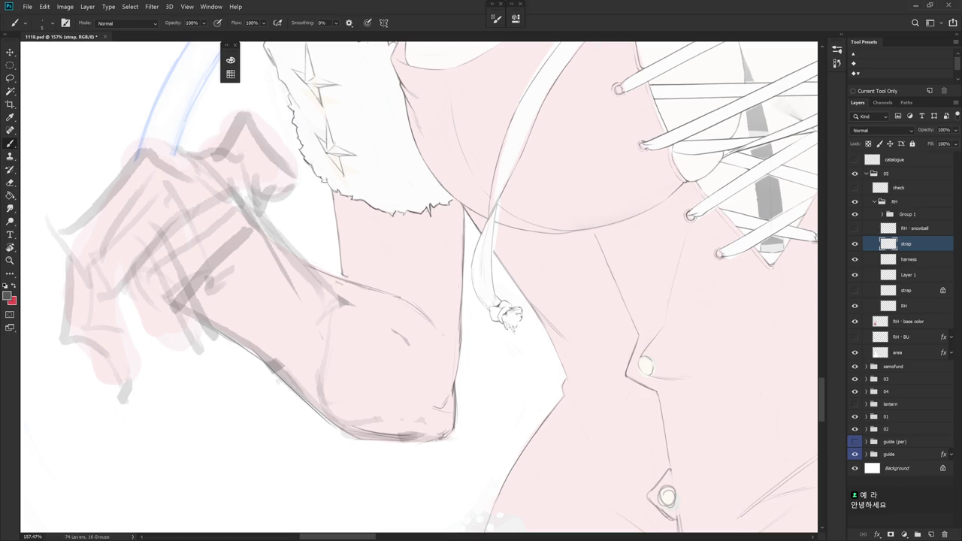
key("e")
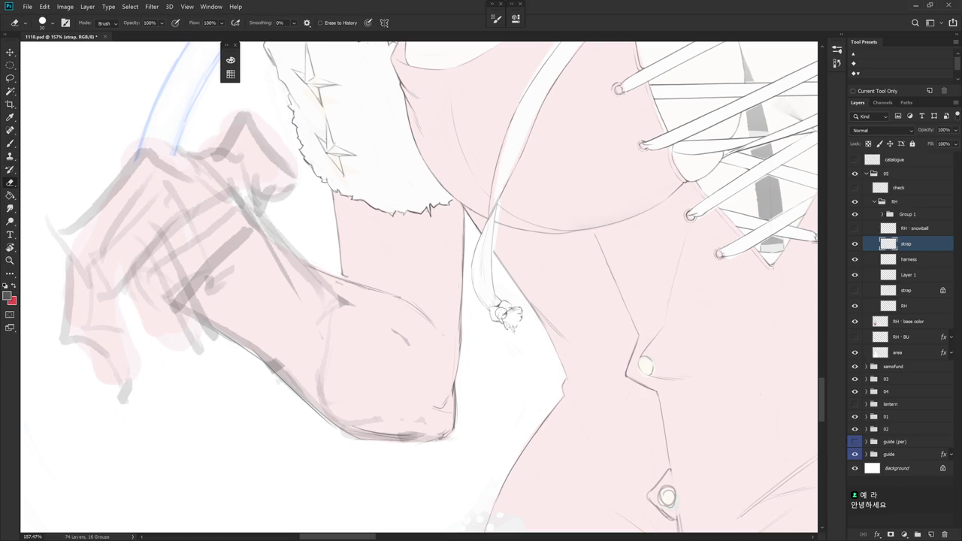
key("b")
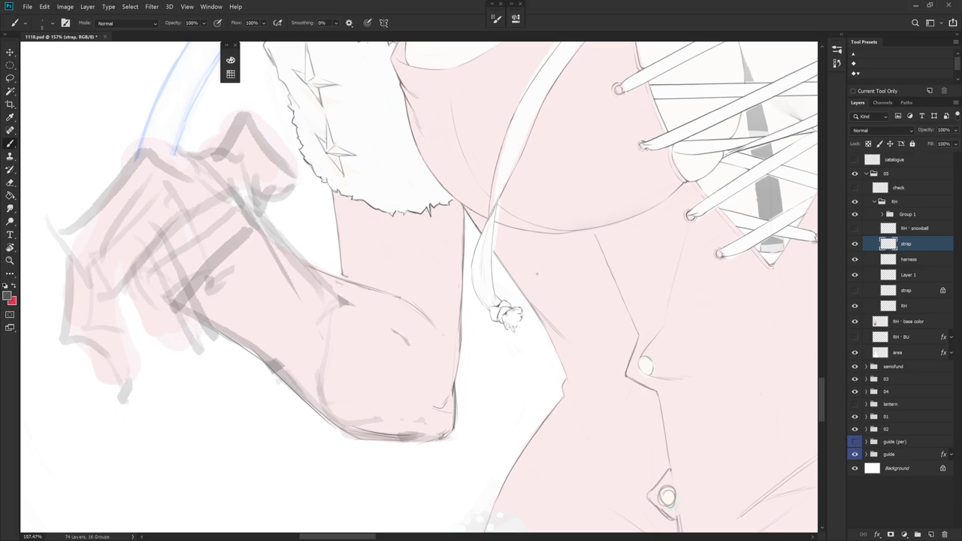
scroll(537, 274, "down", 3)
scroll(455, 474, "up", 2)
scroll(455, 475, "up", 1)
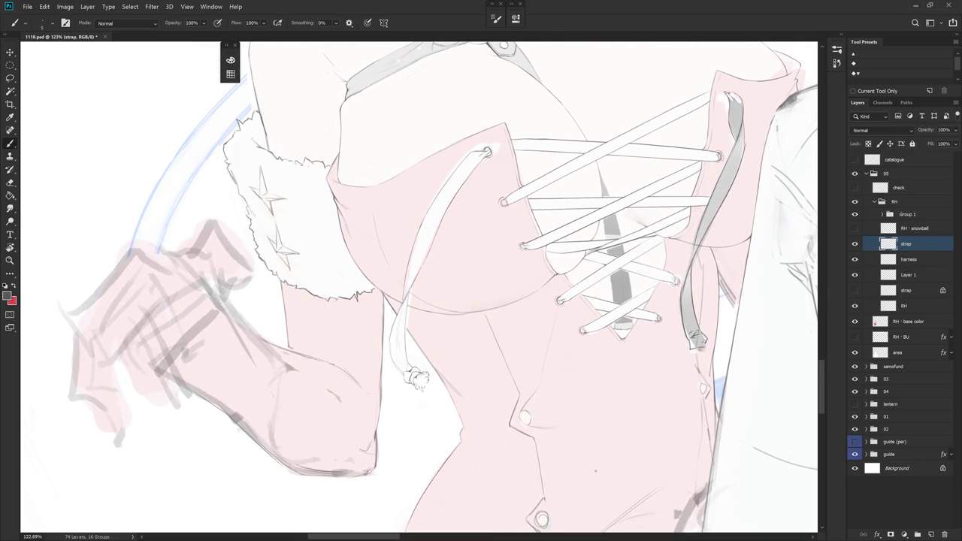
- Lasso the dangling left strap and copy it onto a new layer
left_click_drag(682, 353, 578, 408)
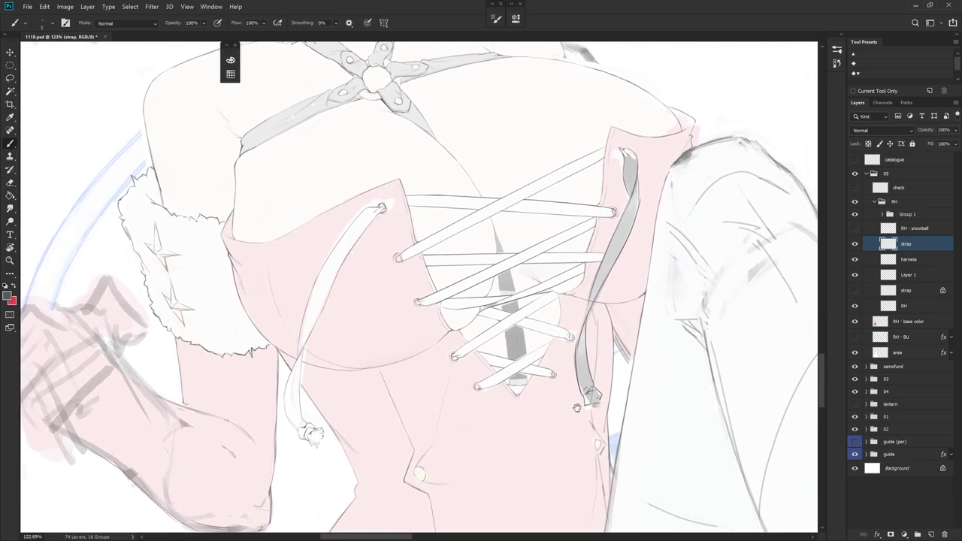
key("l")
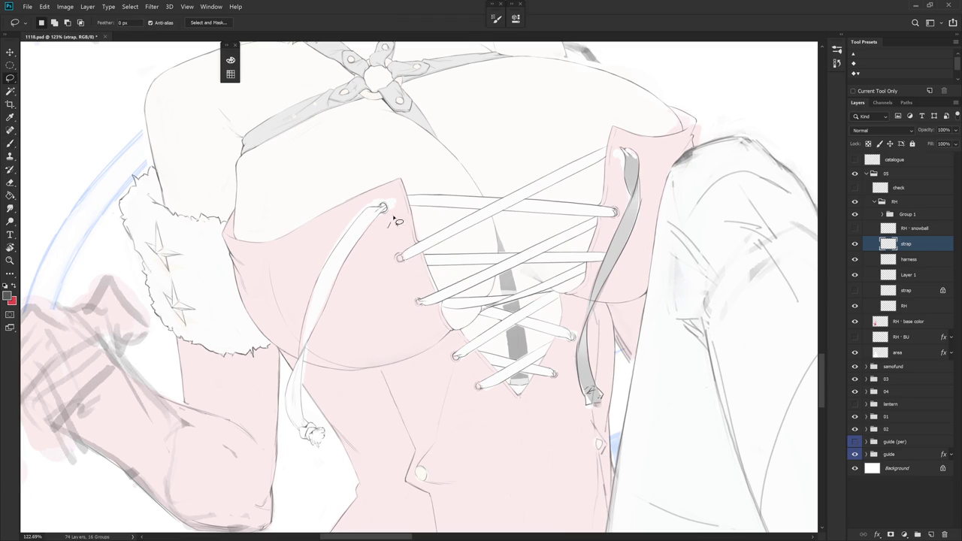
left_click_drag(389, 215, 386, 380)
key("ctrl+j")
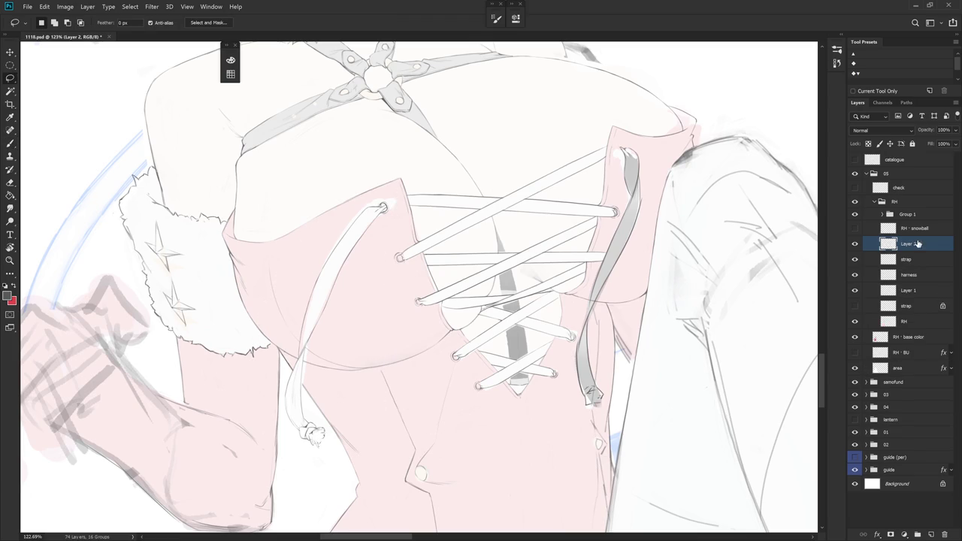
- Merge the new layer down and rename the merged layer 'strap'
left_click_drag(918, 244, 925, 282)
key("ctrl+e")
double_click(908, 274)
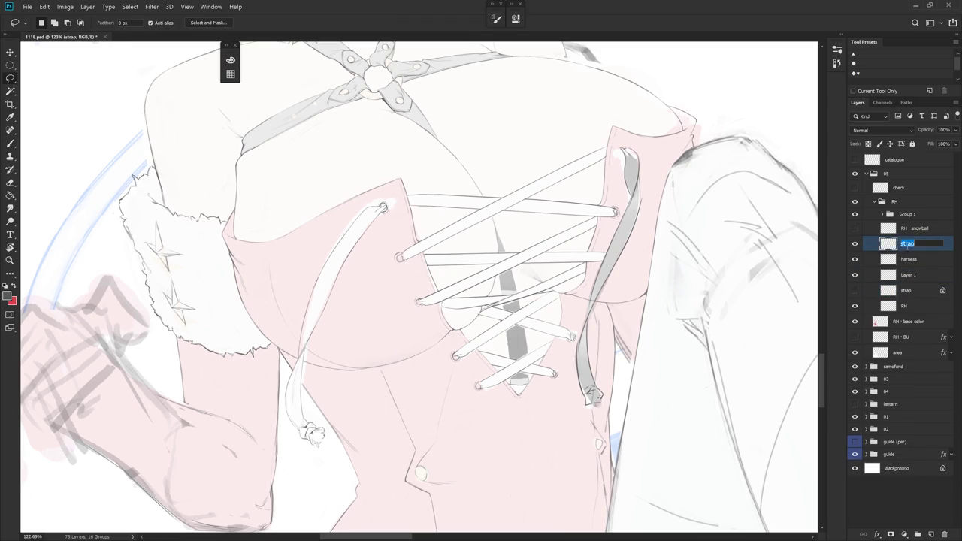
type("strap")
left_click(931, 260)
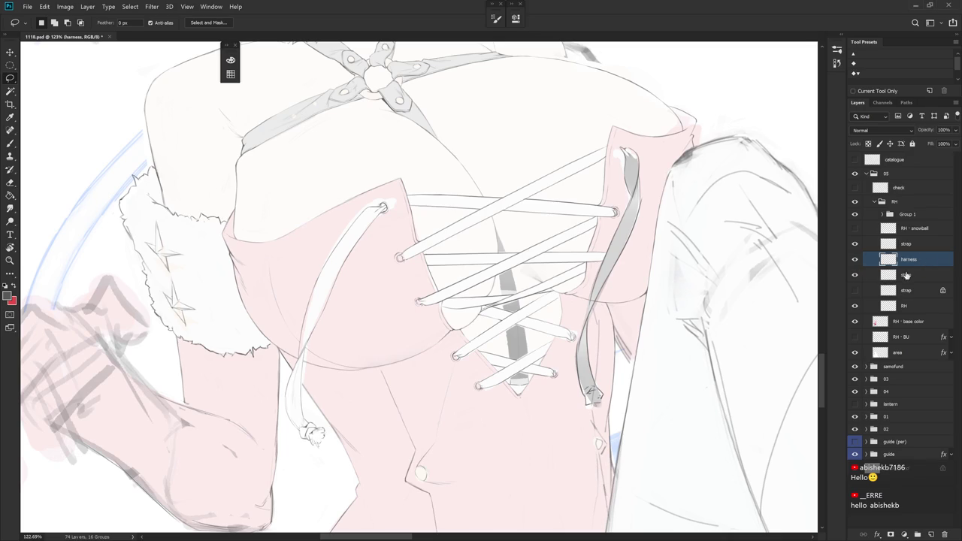
- Make the strap layer active and erase part of the right strap's top end
left_click(854, 244)
left_click(854, 243)
left_click(906, 243)
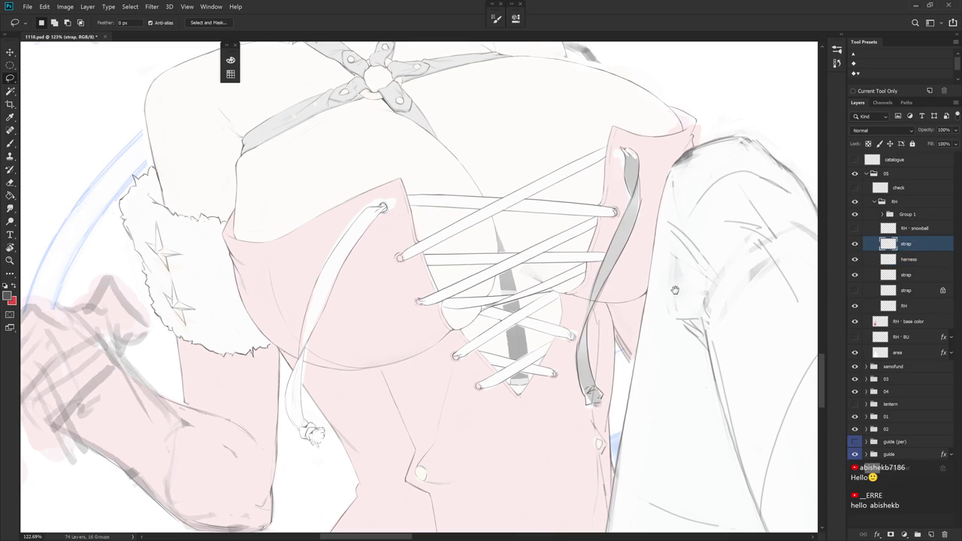
left_click_drag(675, 290, 670, 306)
key("b")
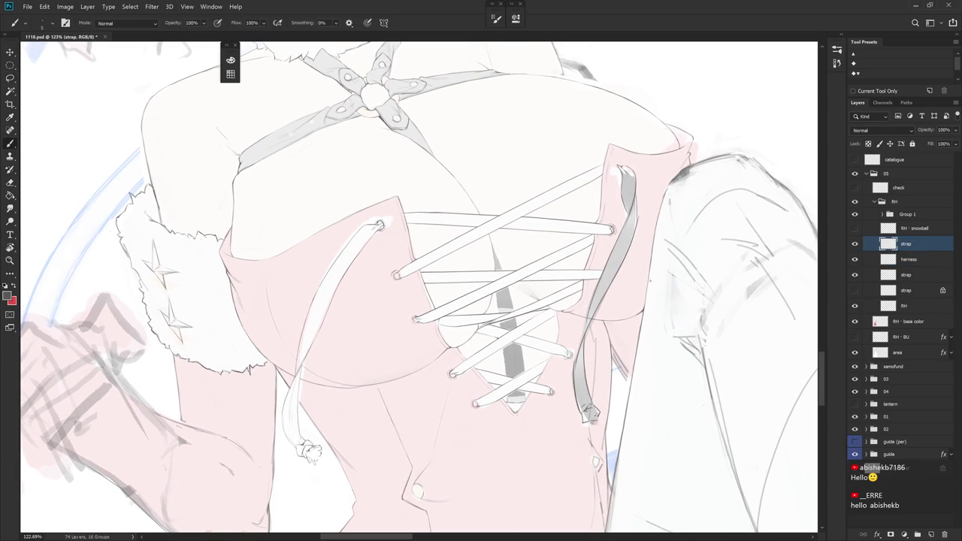
key("e")
right_click(650, 279)
left_click(715, 331)
key("Return")
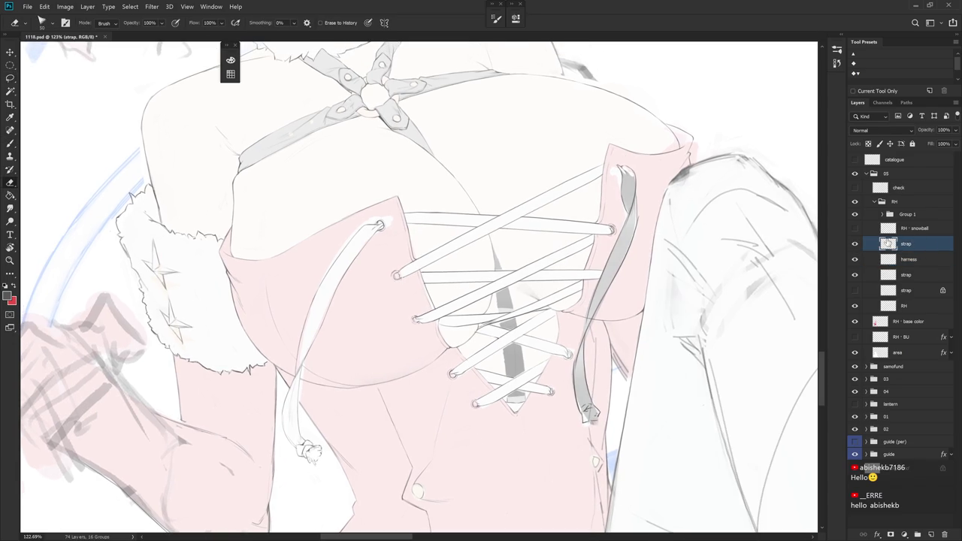
left_click_drag(629, 167, 611, 226)
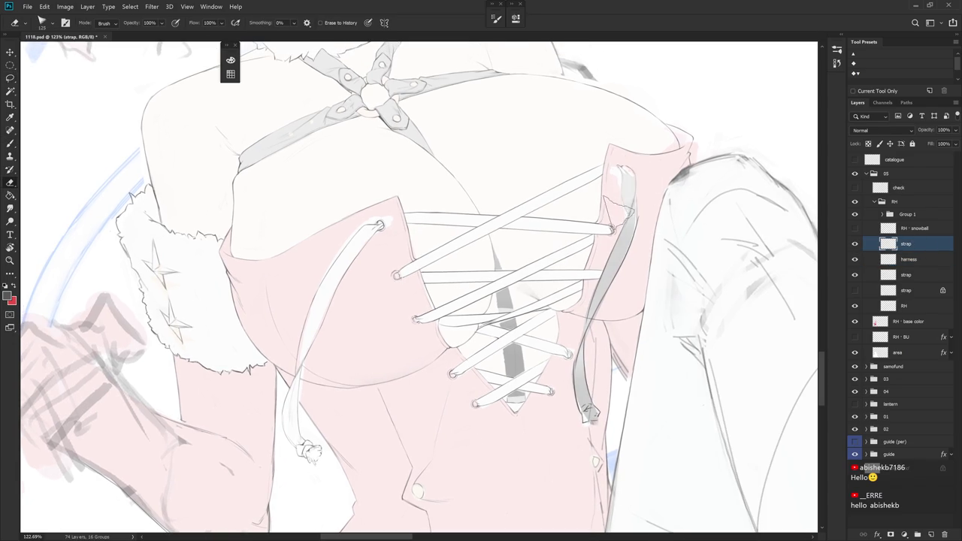
left_click_drag(629, 180, 624, 218)
- Erase more of the right strap's top and switch to the Hard_set03 tip
key("b")
scroll(624, 195, "up", 2)
scroll(605, 130, "up", 2)
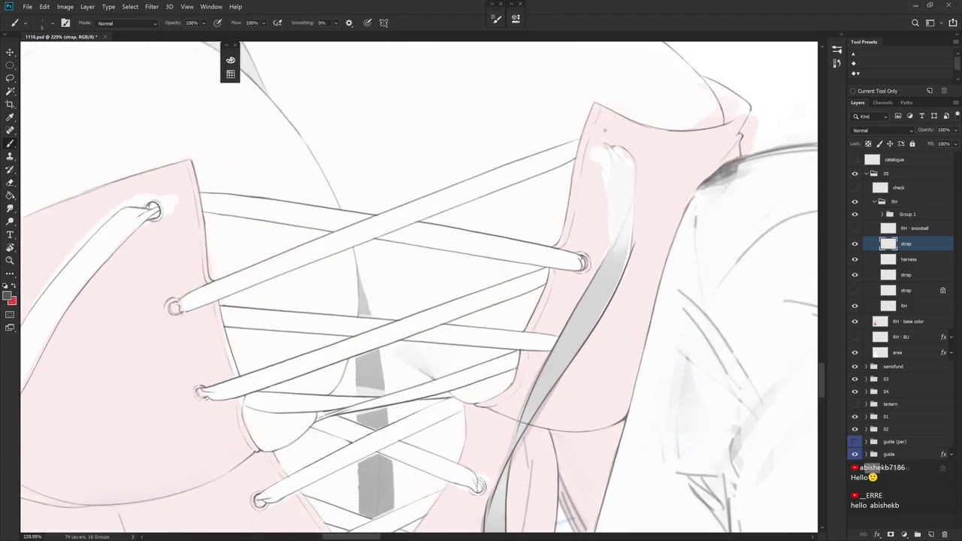
key("e")
left_click_drag(615, 152, 624, 180)
right_click(651, 175)
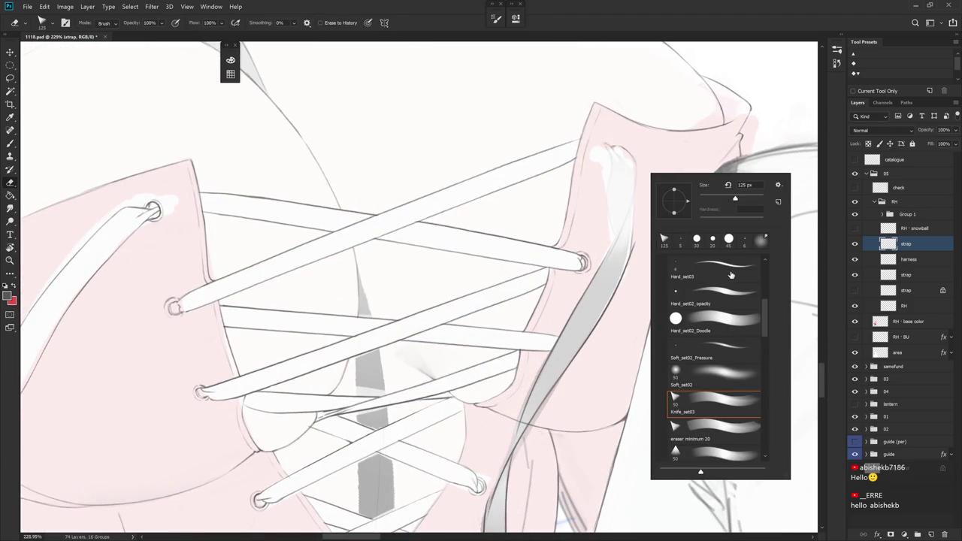
double_click(730, 276)
- Lasso-select the top of the right strap
key("l")
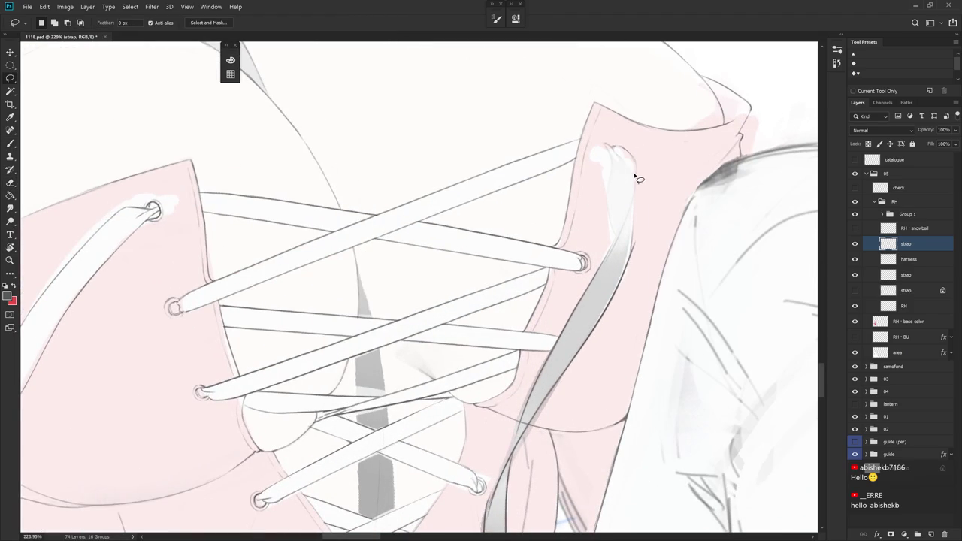
mouse_move(636, 178)
left_mouse_down()
mouse_move(615, 173)
mouse_move(635, 190)
left_mouse_up()
key("ctrl+d")
left_click_drag(616, 175, 624, 154)
- Paint white highlights along the selected strap top
key("b")
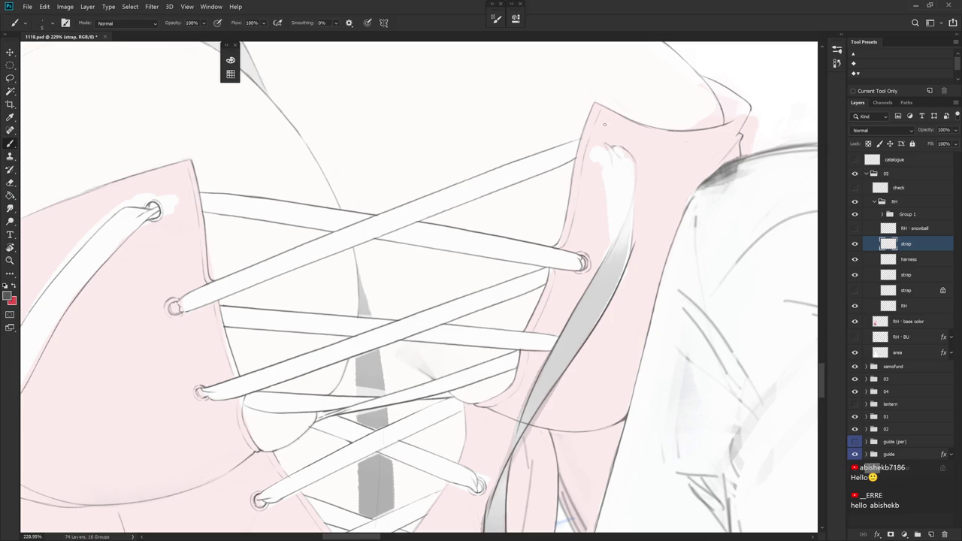
left_click_drag(612, 175, 614, 217)
left_click_drag(611, 156, 614, 217)
left_click_drag(612, 139, 613, 168)
left_click_drag(612, 286, 607, 189)
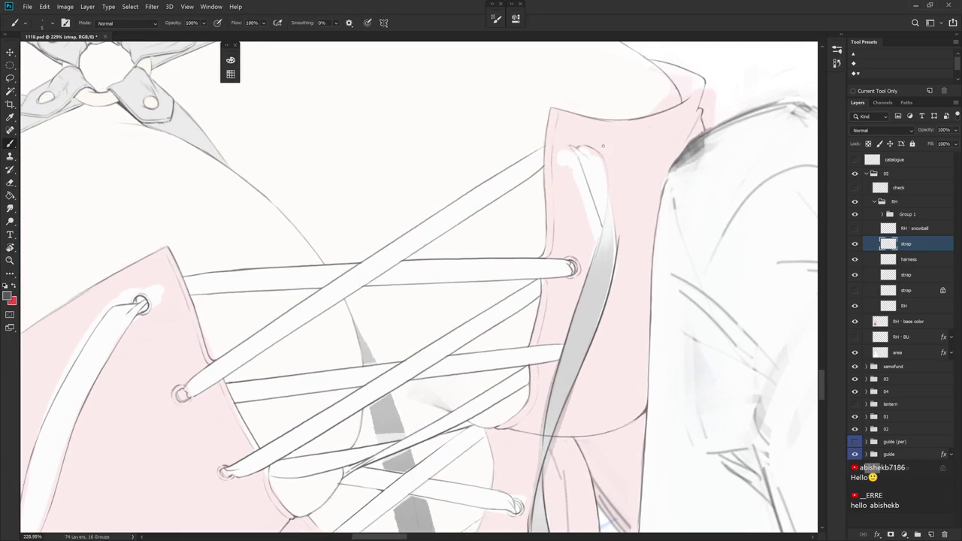
left_click_drag(601, 150, 627, 279)
key("e")
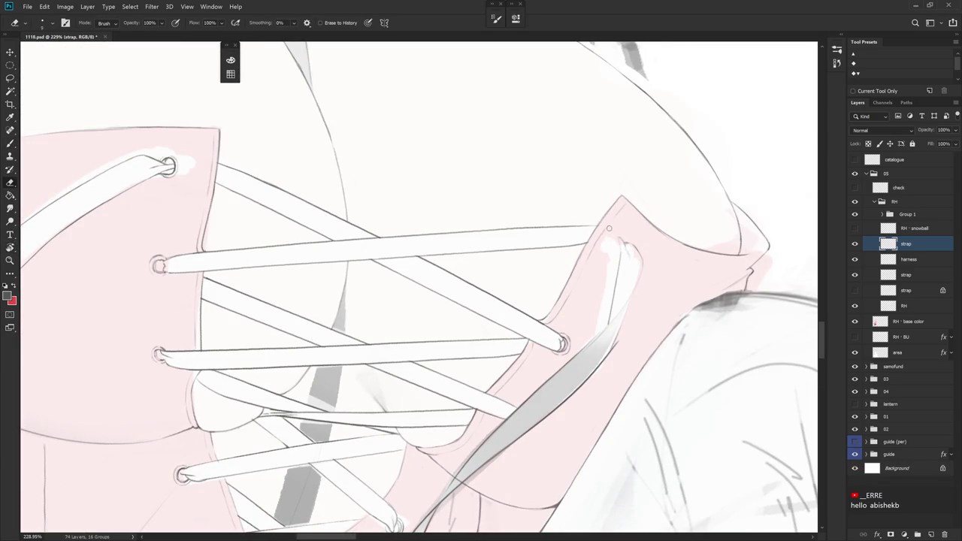
key("b")
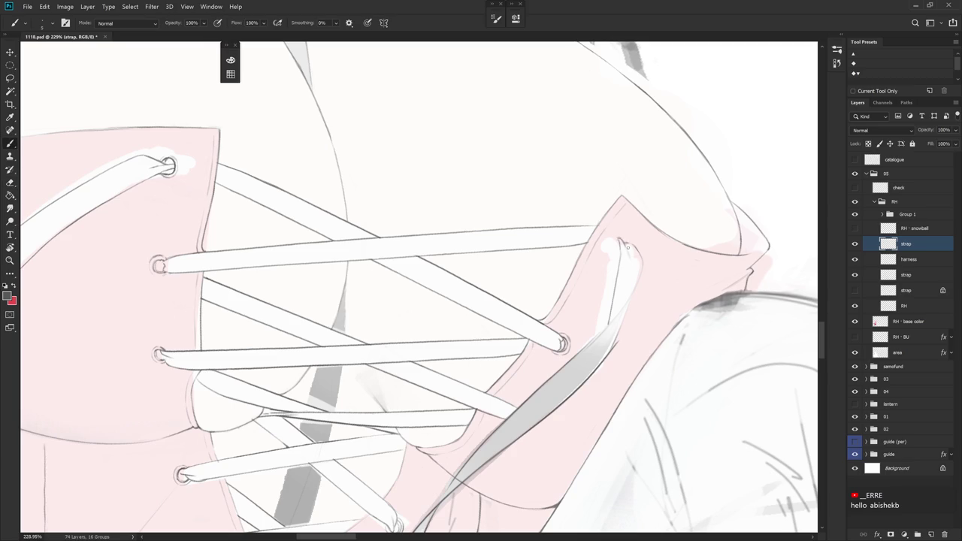
- Rotate the right strap's tip about 8 degrees upright and nudge it up and left
scroll(629, 255, "down", 5)
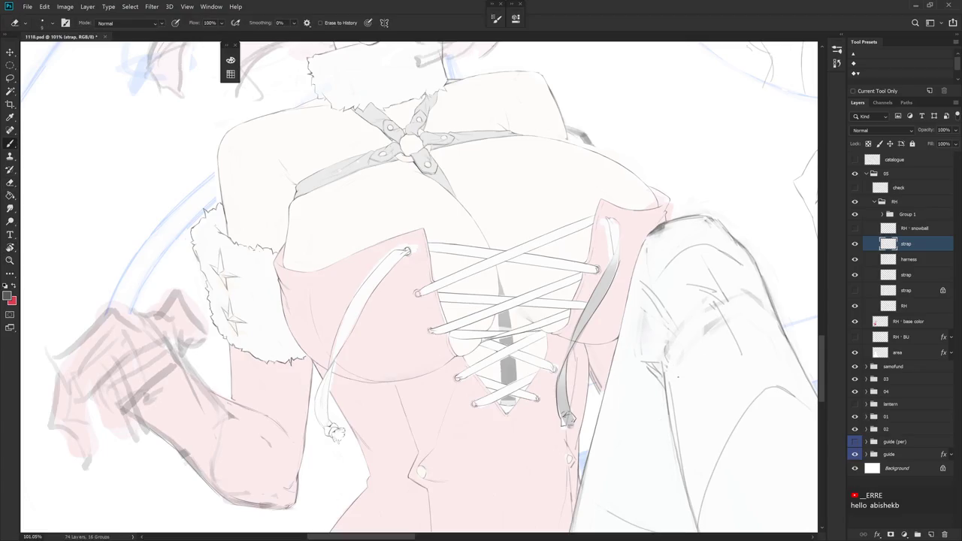
scroll(627, 254, "up", 5)
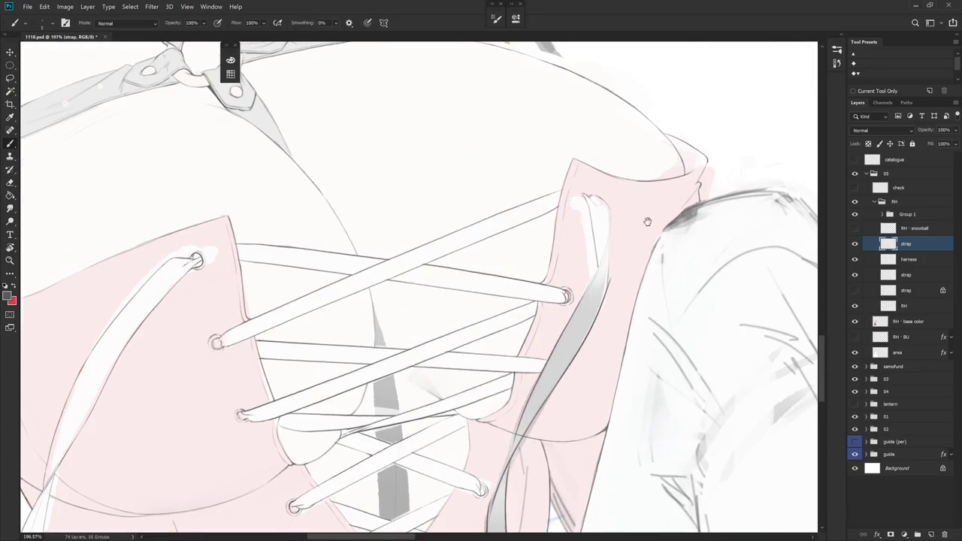
key("l")
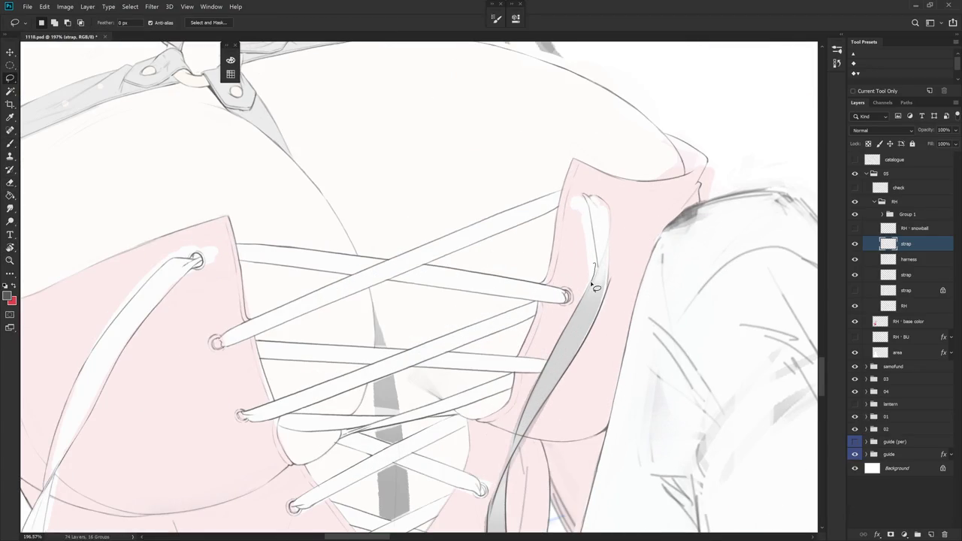
mouse_move(587, 299)
left_mouse_down()
mouse_move(614, 256)
mouse_move(577, 217)
mouse_move(587, 289)
left_mouse_up()
key("ctrl+t")
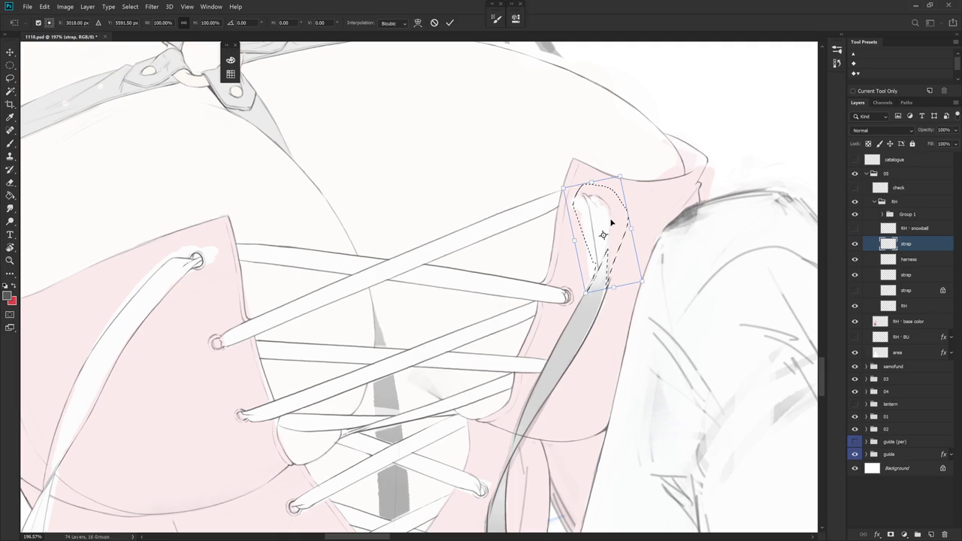
left_click_drag(615, 215, 591, 286)
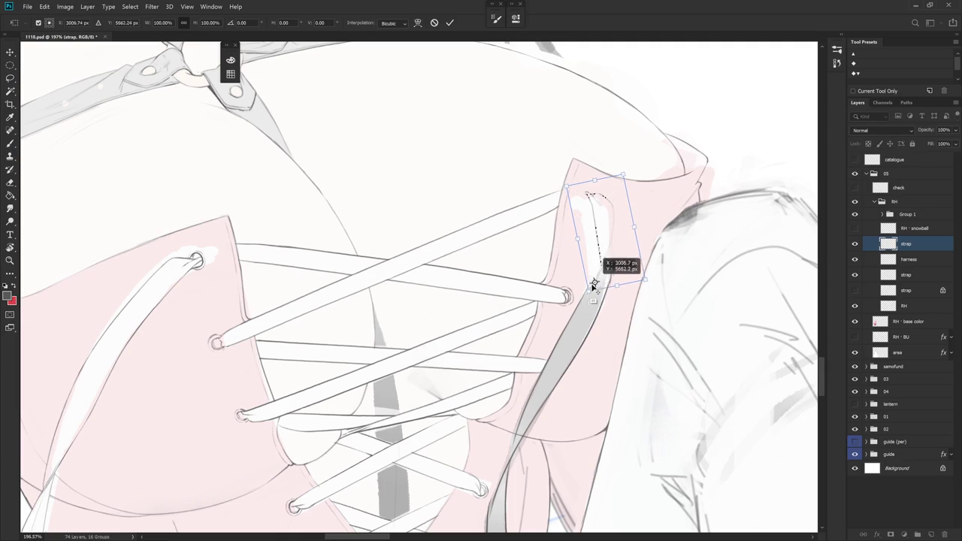
mouse_move(651, 171)
left_mouse_down()
mouse_move(659, 157)
mouse_move(654, 184)
left_mouse_up()
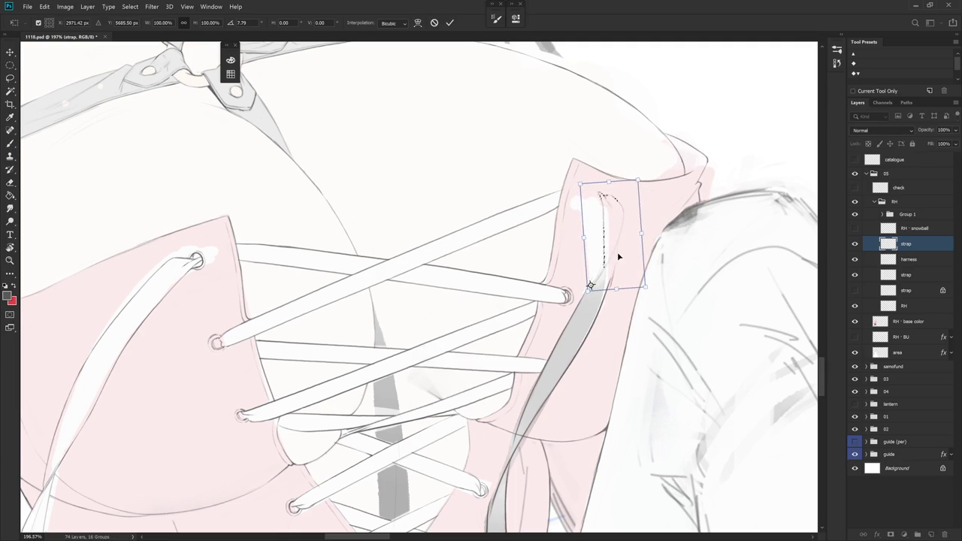
mouse_move(618, 252)
left_mouse_down()
mouse_move(615, 260)
mouse_move(577, 213)
left_mouse_up()
key("Return")
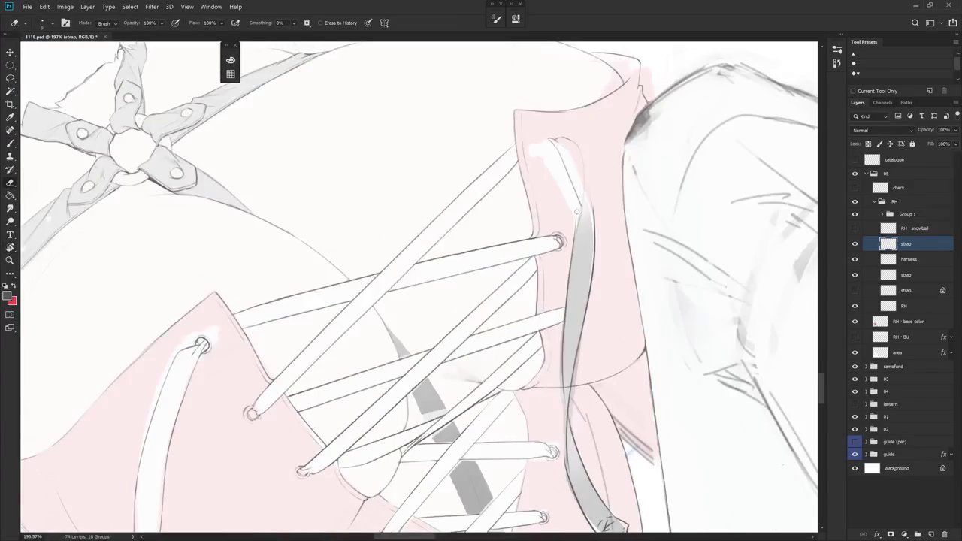
- Paint light highlights along the top of the strap's right edge
key("bracketright")
key("bracketright")
key("b")
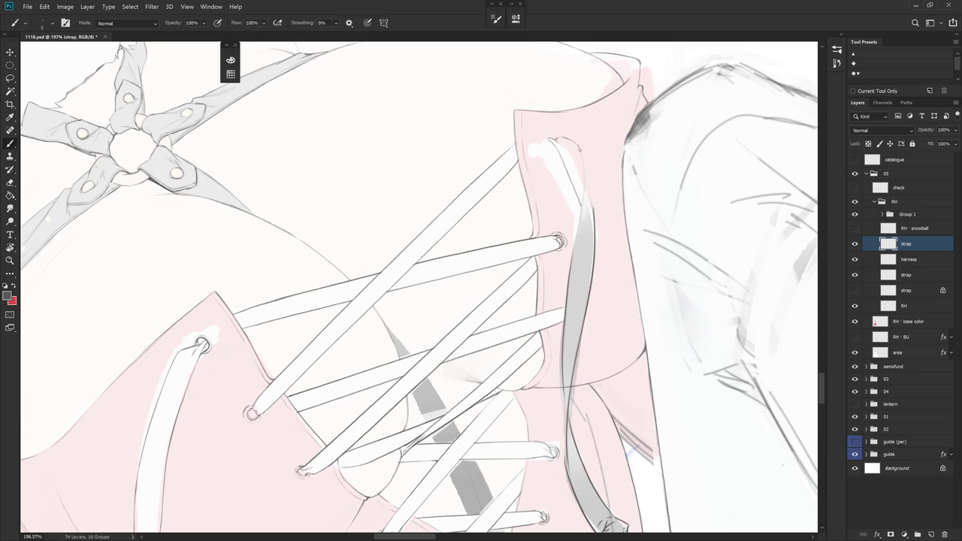
left_click_drag(584, 200, 579, 144)
left_click_drag(581, 180, 573, 140)
key("r")
left_click_drag(608, 275, 563, 115)
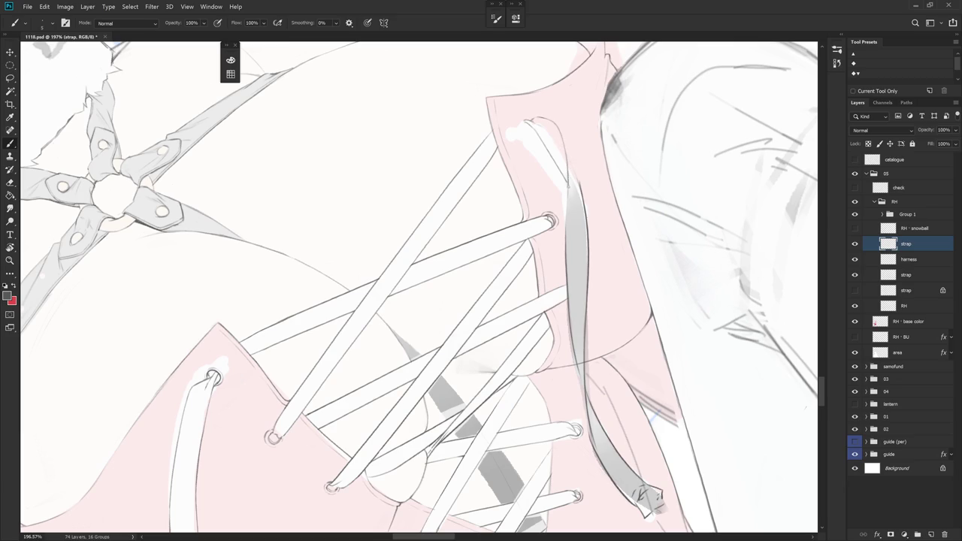
mouse_move(568, 226)
left_mouse_down()
mouse_move(568, 142)
mouse_move(568, 234)
left_mouse_up()
key("ctrl+z")
left_click_drag(606, 208, 589, 164)
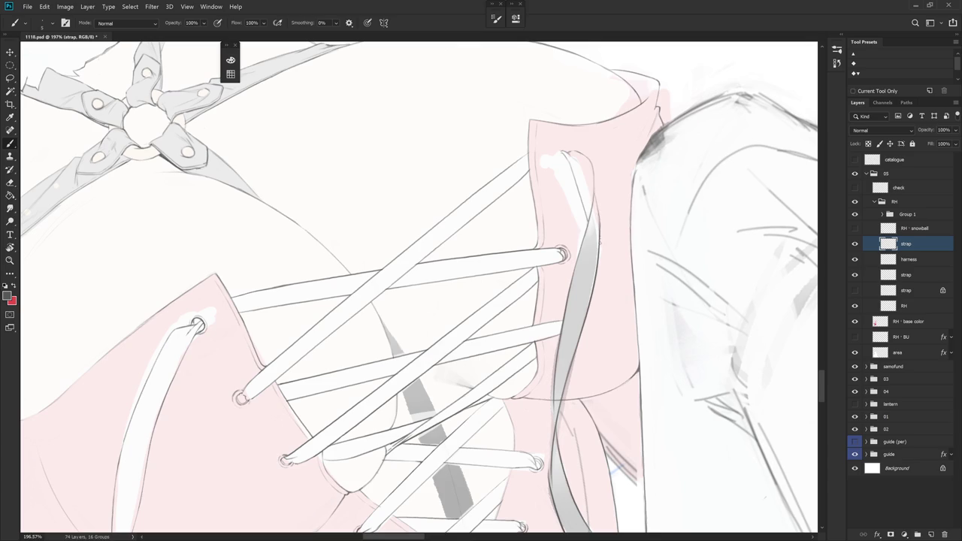
- Lighten the grey shading down the strap with the Eraser and sample its grey
key("e")
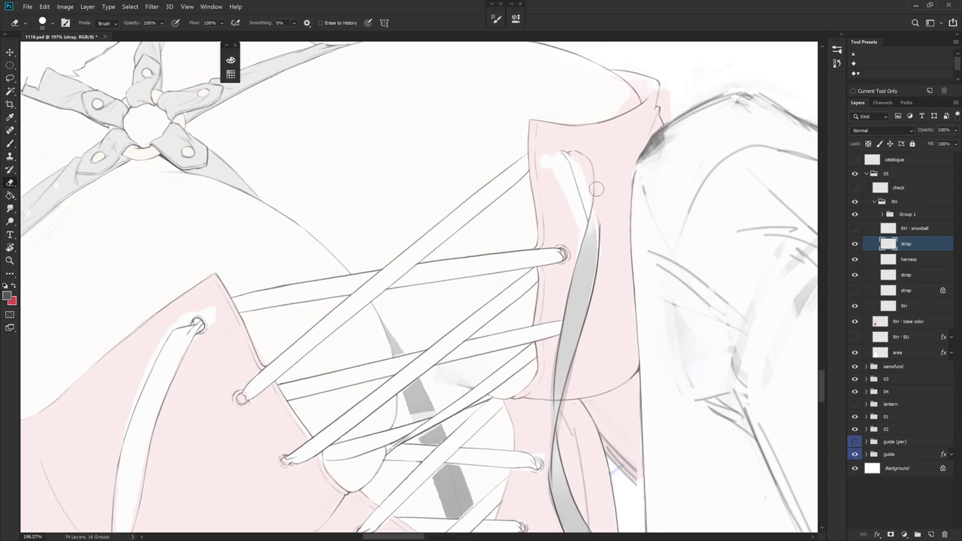
key("b")
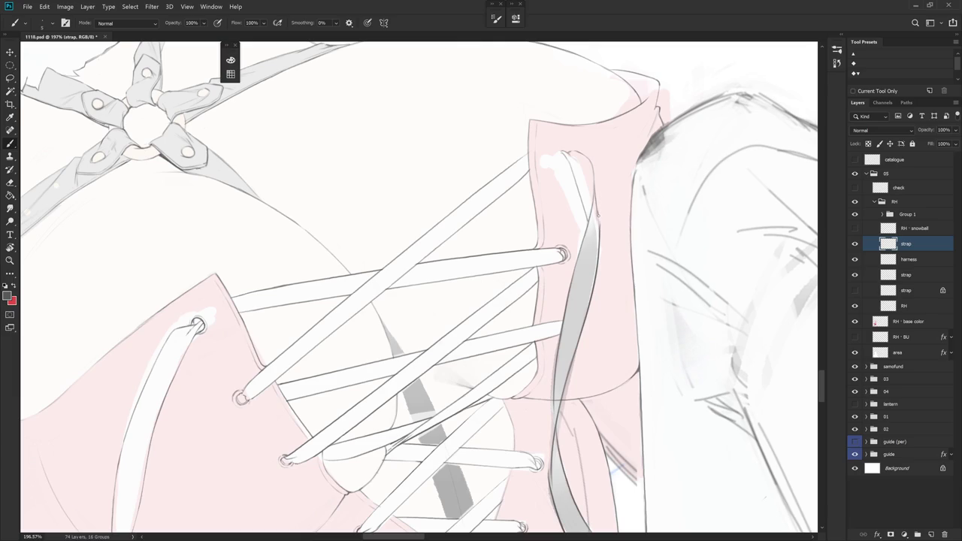
key("e")
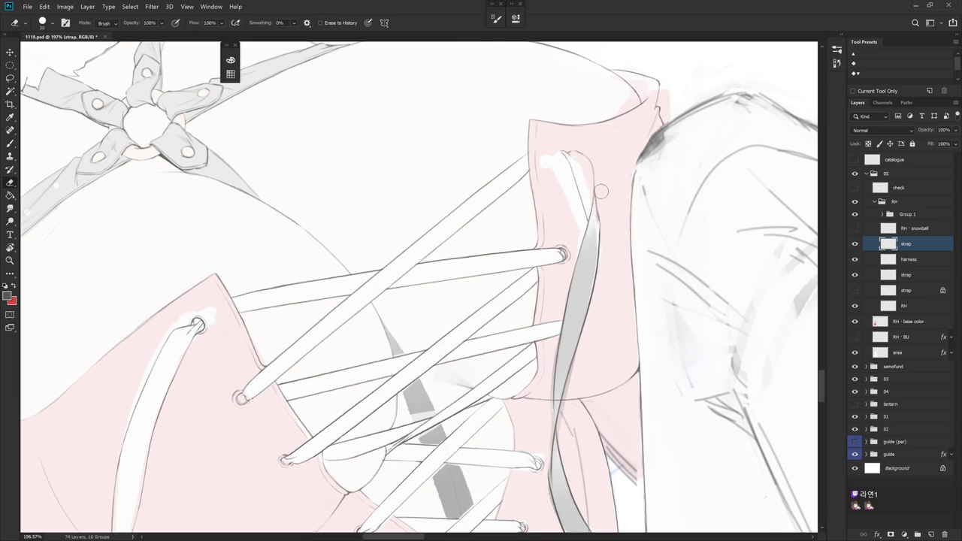
left_click_drag(589, 327, 598, 191)
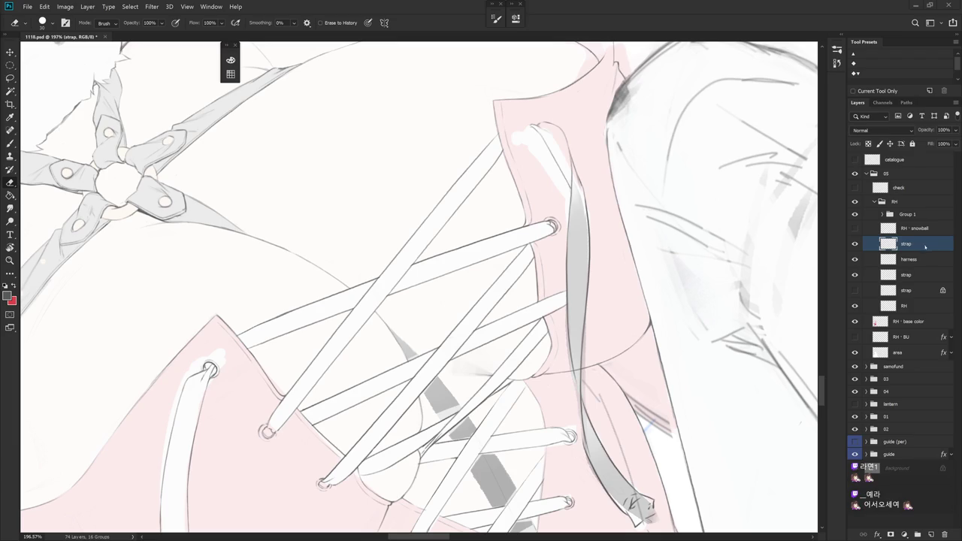
key("r")
left_click_drag(569, 154, 554, 139)
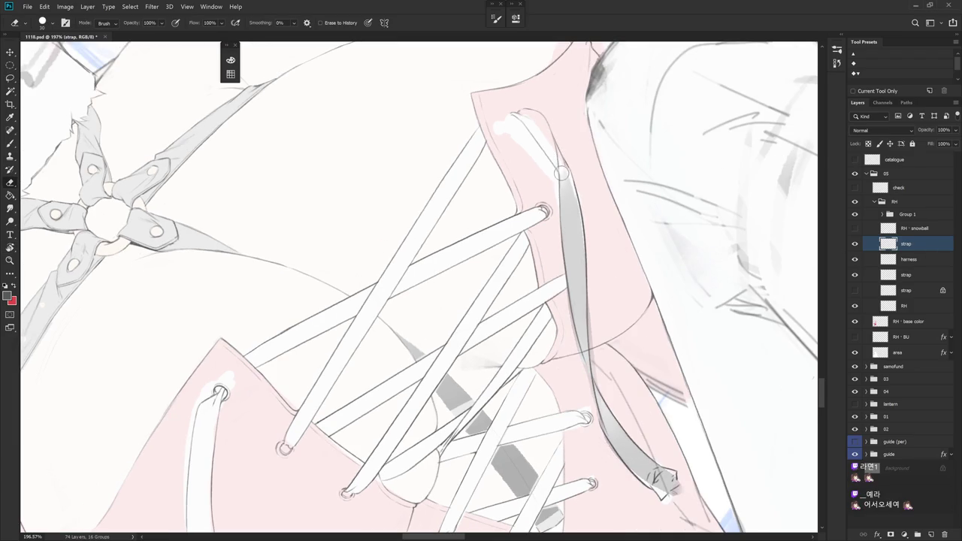
mouse_move(563, 174)
left_mouse_down()
mouse_move(584, 383)
mouse_move(561, 201)
mouse_move(569, 278)
left_mouse_up()
left_click_drag(563, 197, 577, 346)
key("b")
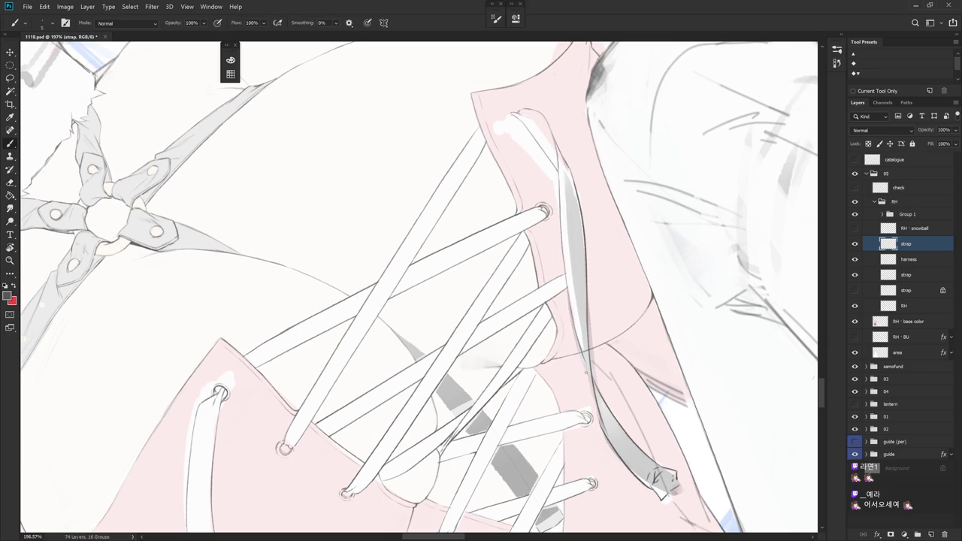
left_click(564, 256, "alt")
key("e")
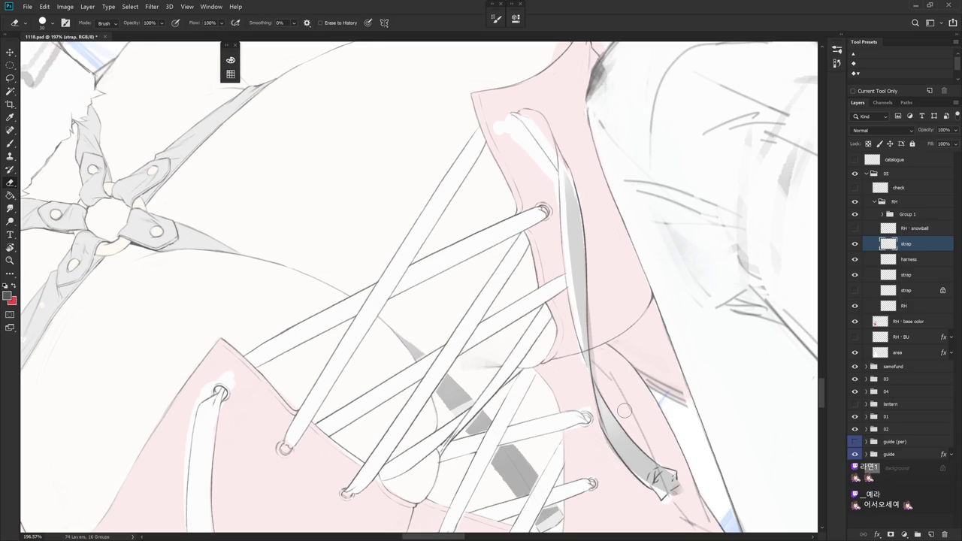
- Clear the lassoed upper strap's grey fill to white and erase a faint edge line
key("l")
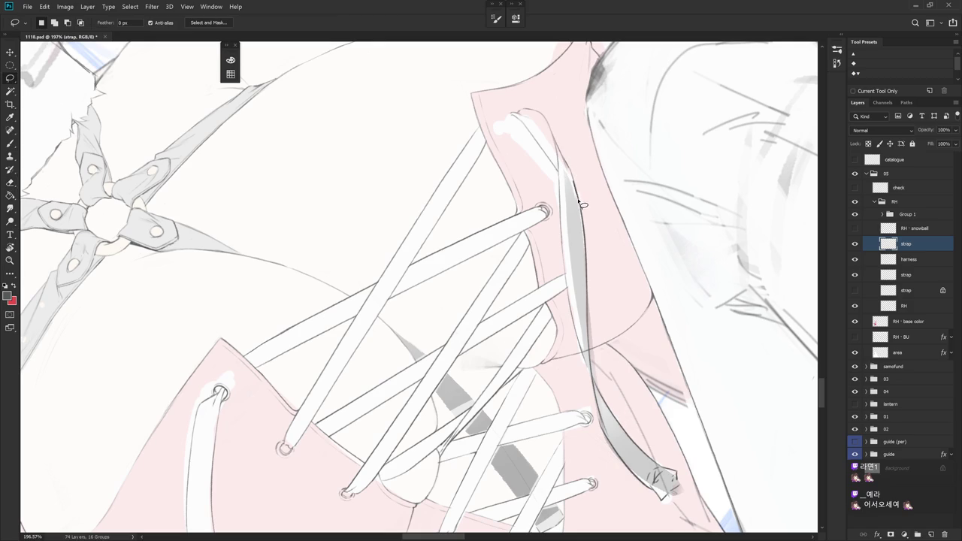
mouse_move(580, 201)
left_mouse_down()
mouse_move(595, 378)
mouse_move(568, 256)
mouse_move(567, 161)
left_mouse_up()
key("Delete")
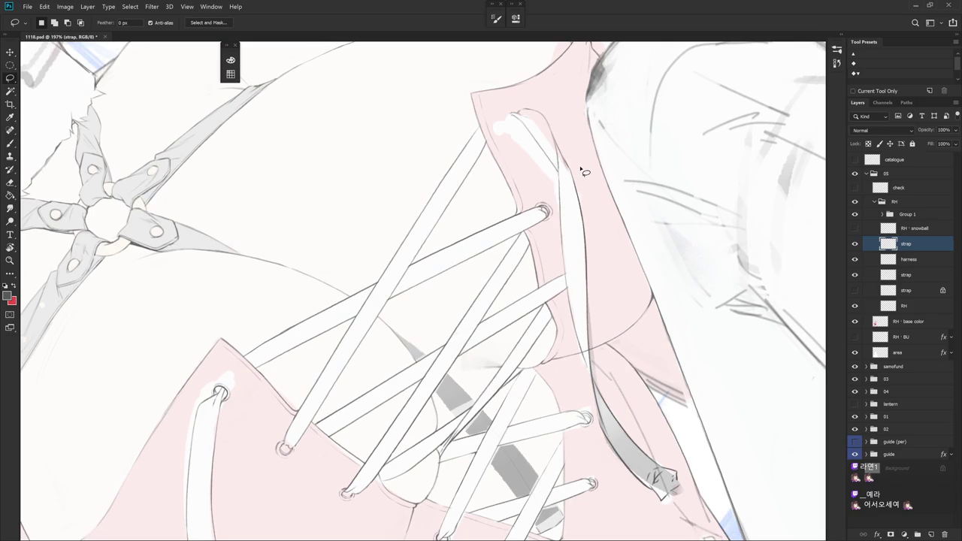
key("e")
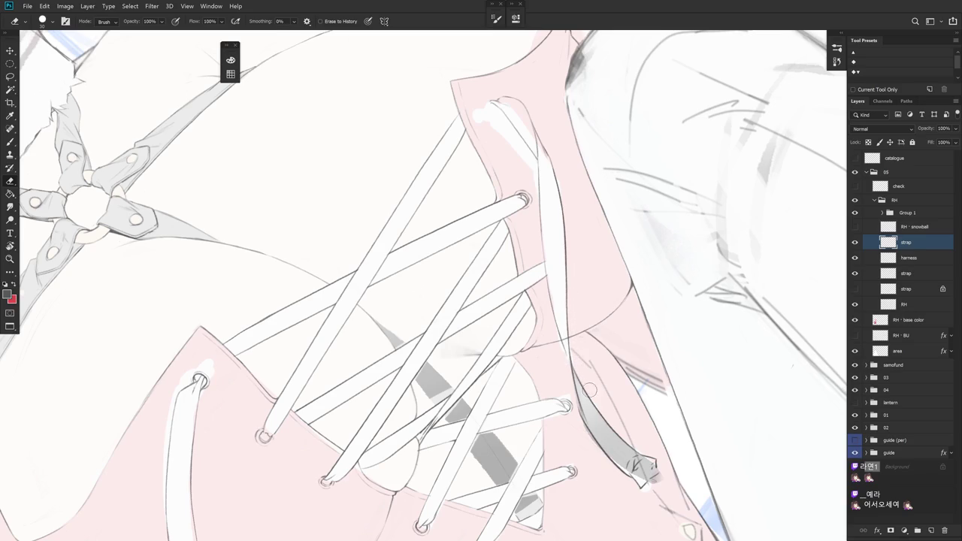
scroll(590, 390, "down", 3)
scroll(640, 377, "up", 1)
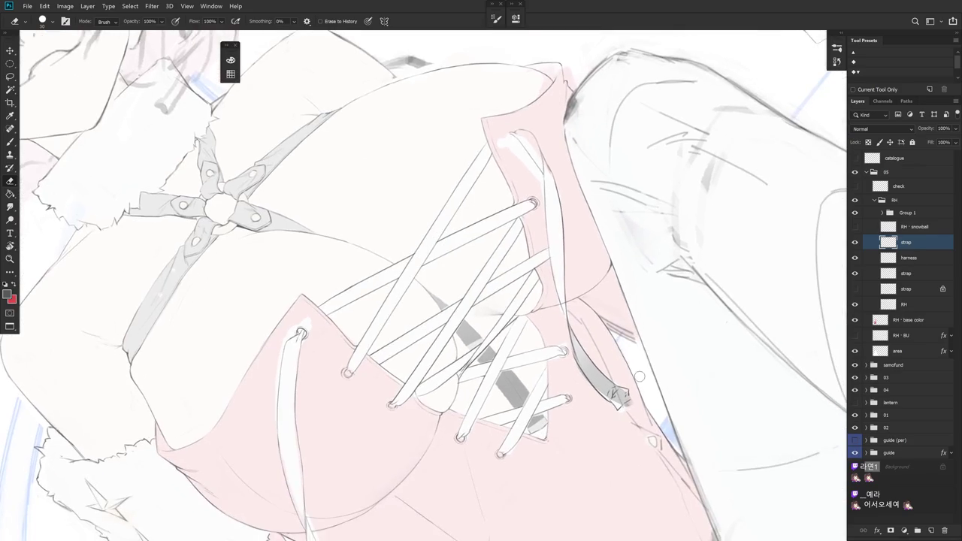
scroll(579, 209, "up", 1)
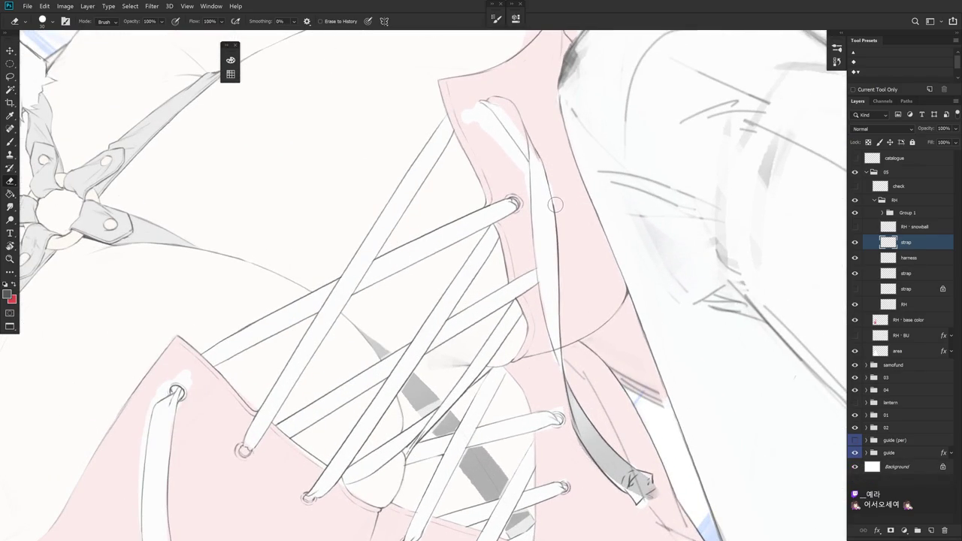
left_click_drag(554, 204, 561, 274)
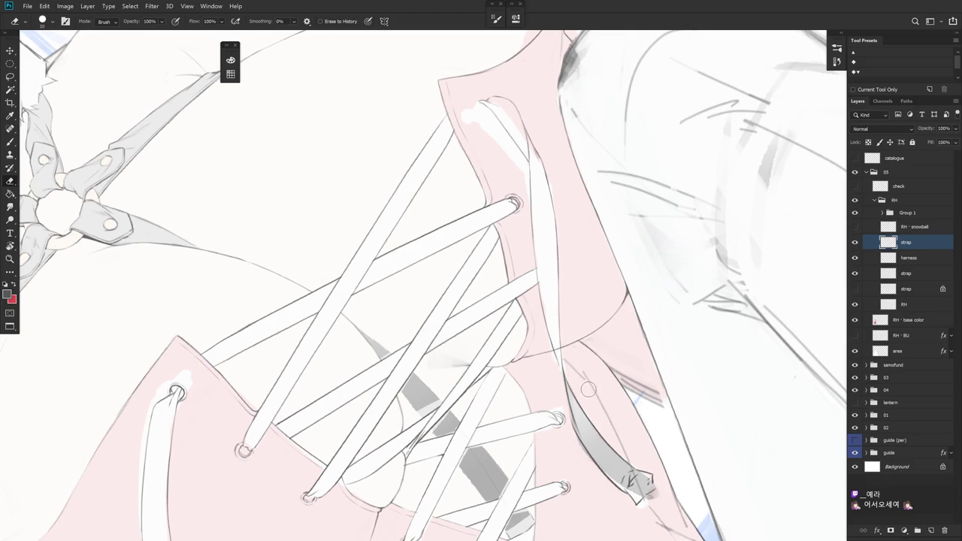
scroll(613, 334, "down", 1)
scroll(598, 325, "down", 1)
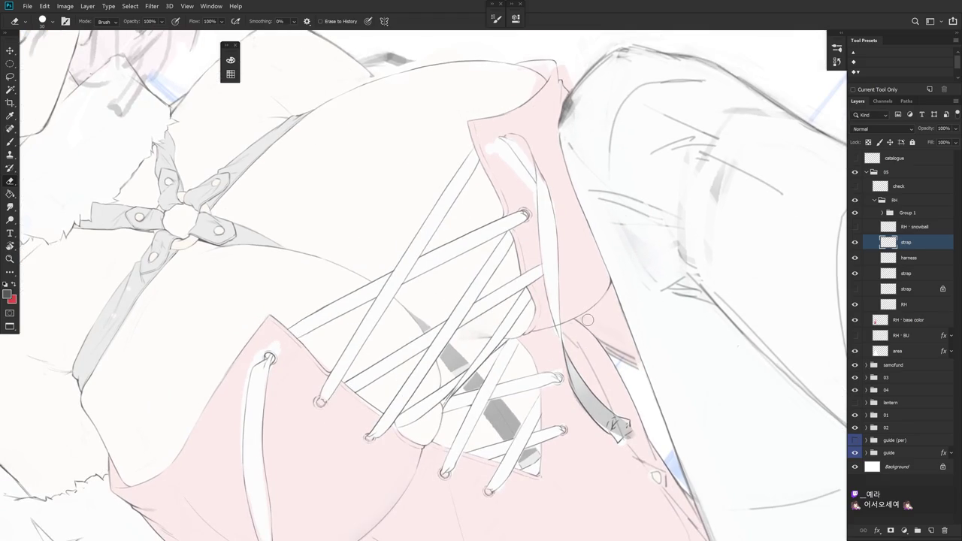
- Erase the thin dark line left of the strap with a 10 px eraser, then reset the view
key("b")
scroll(569, 383, "up", 2)
scroll(569, 382, "up", 1)
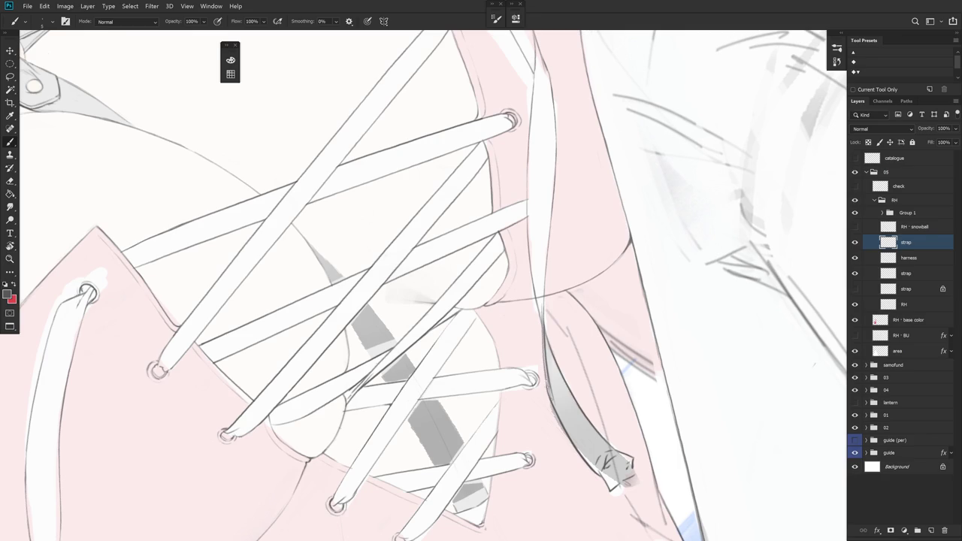
left_click_drag(558, 383, 521, 330)
key("e")
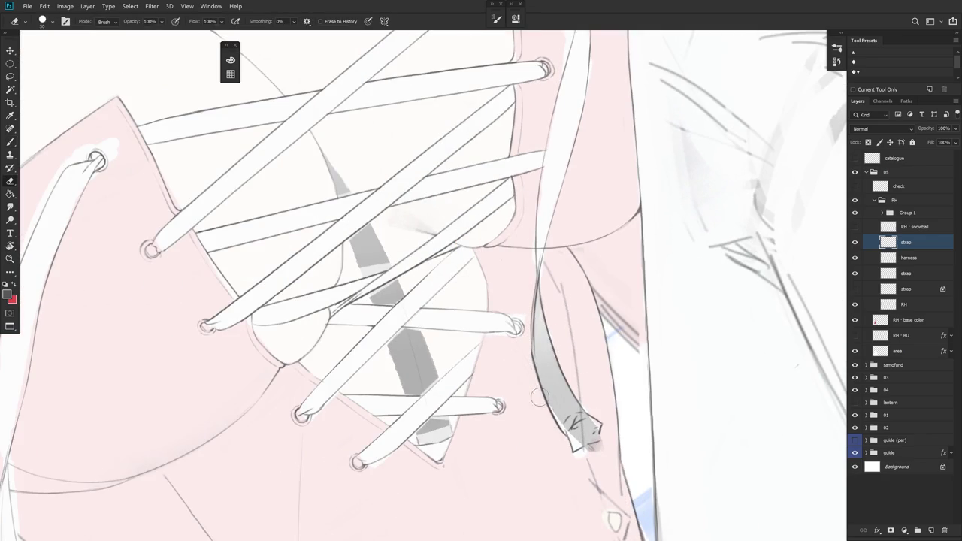
scroll(556, 421, "down", 2)
key("bracketleft")
key("bracketleft")
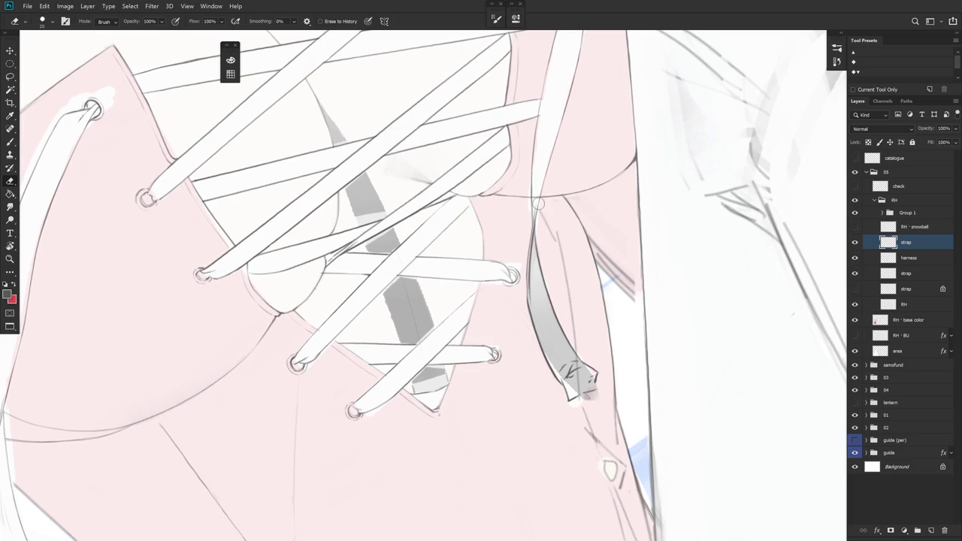
left_click_drag(532, 230, 531, 316)
left_click_drag(527, 299, 527, 317)
scroll(557, 351, "down", 2)
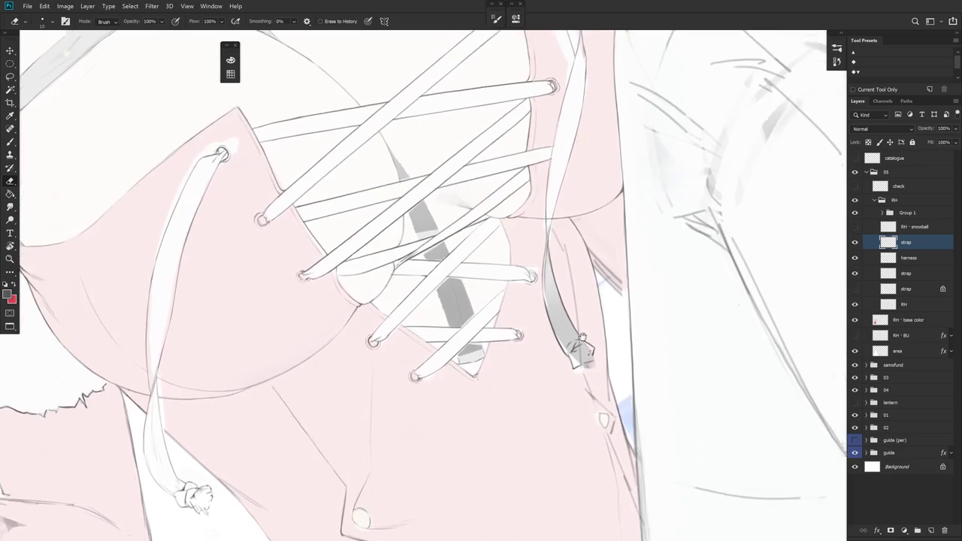
scroll(557, 351, "down", 1)
left_click_drag(580, 379, 524, 203)
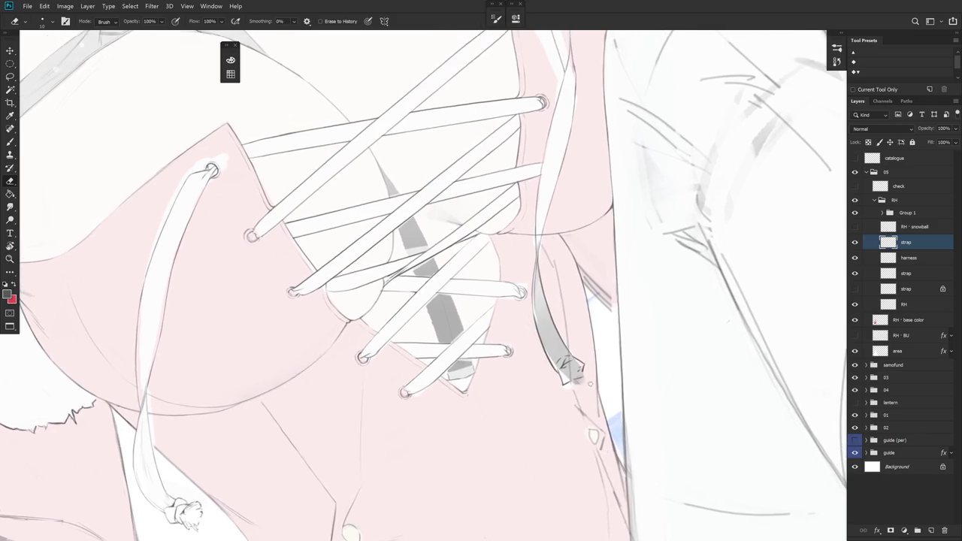
key("b")
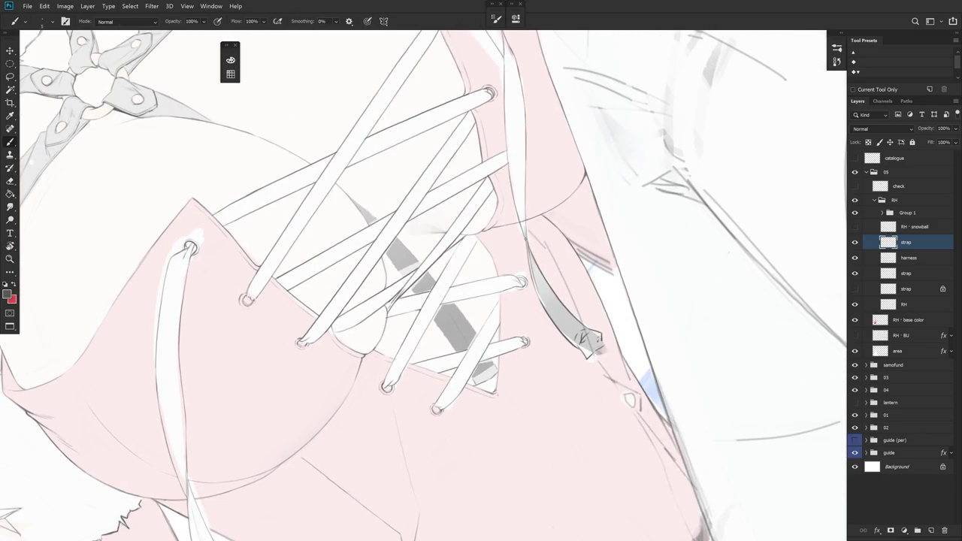
key("ctrl+0")
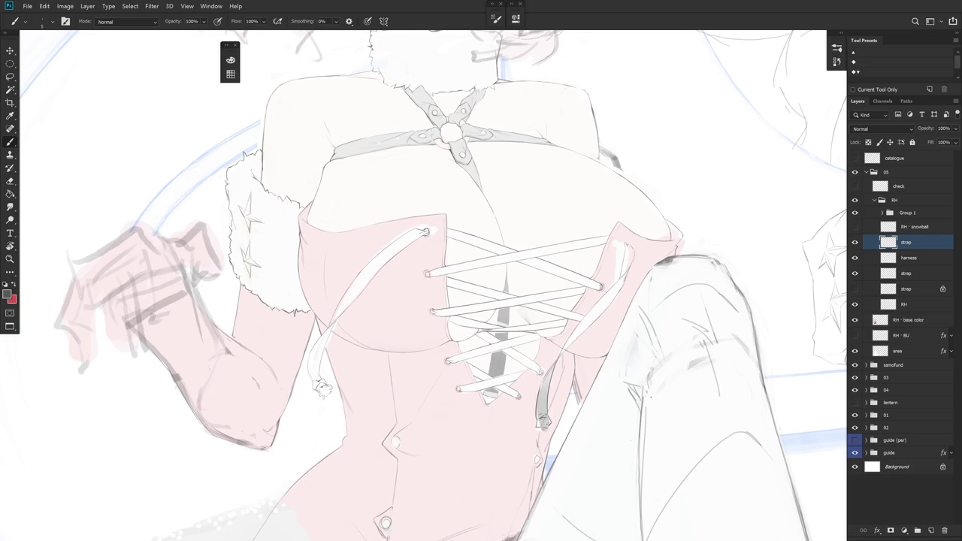
scroll(630, 268, "up", 3)
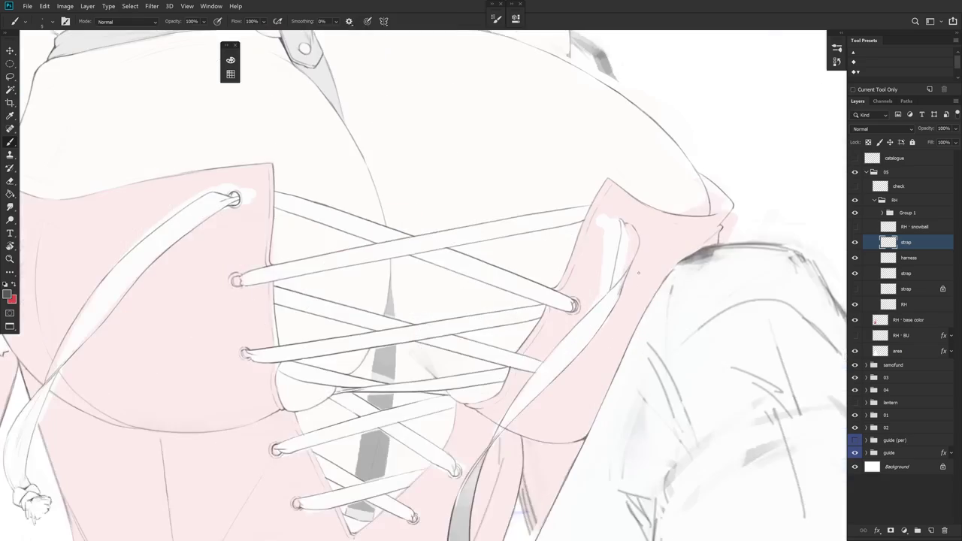
key("r")
left_click_drag(630, 268, 615, 218)
key("e")
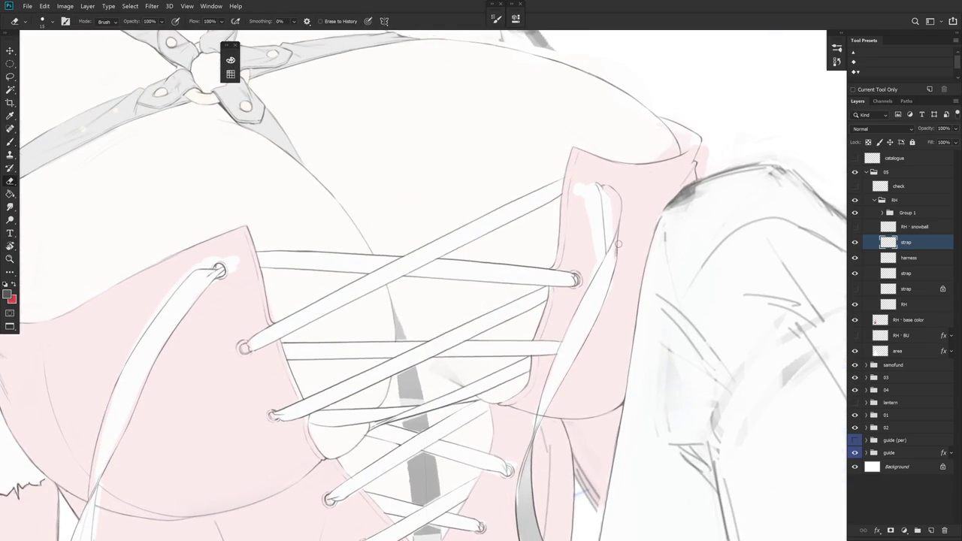
key("bracketright")
key("bracketright")
key("bracketright")
key("b")
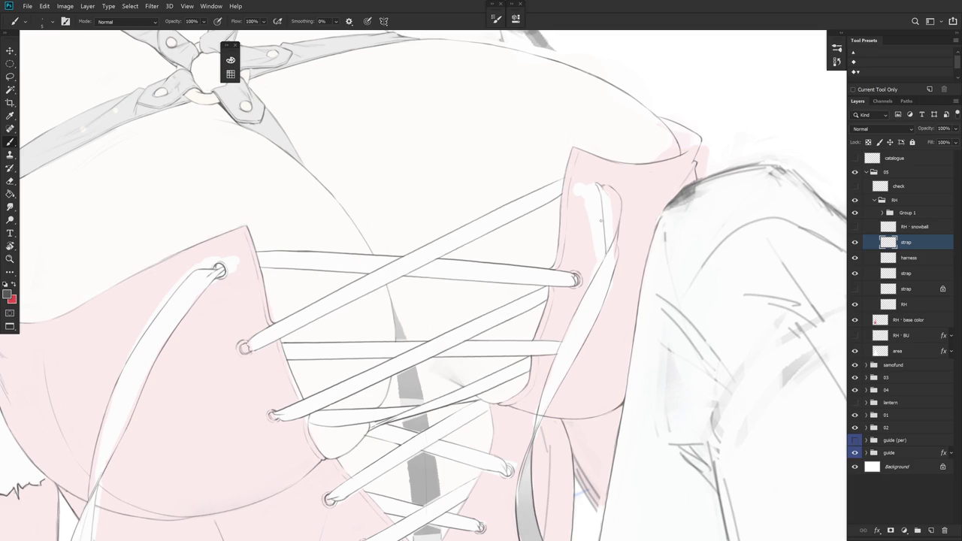
left_click_drag(599, 376, 616, 242)
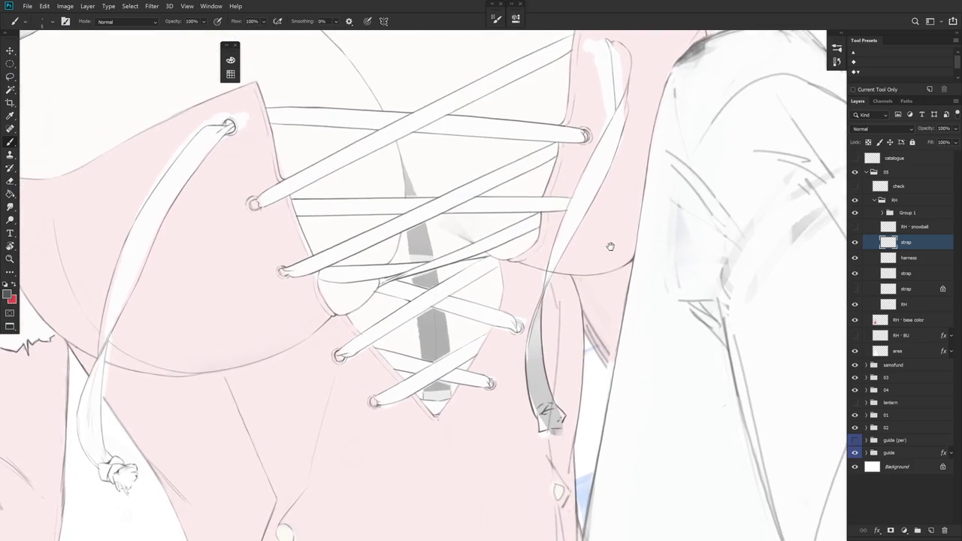
- Lasso the right strap's long shaded tip, remove it to leave a small knot, and deselect
key("l")
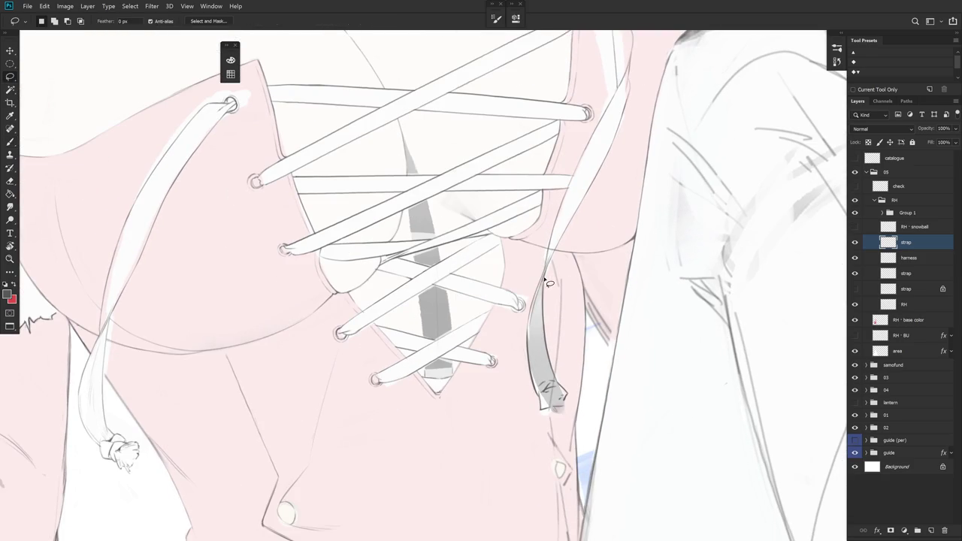
mouse_move(549, 339)
left_mouse_down()
mouse_move(546, 388)
mouse_move(534, 355)
mouse_move(541, 305)
left_mouse_up()
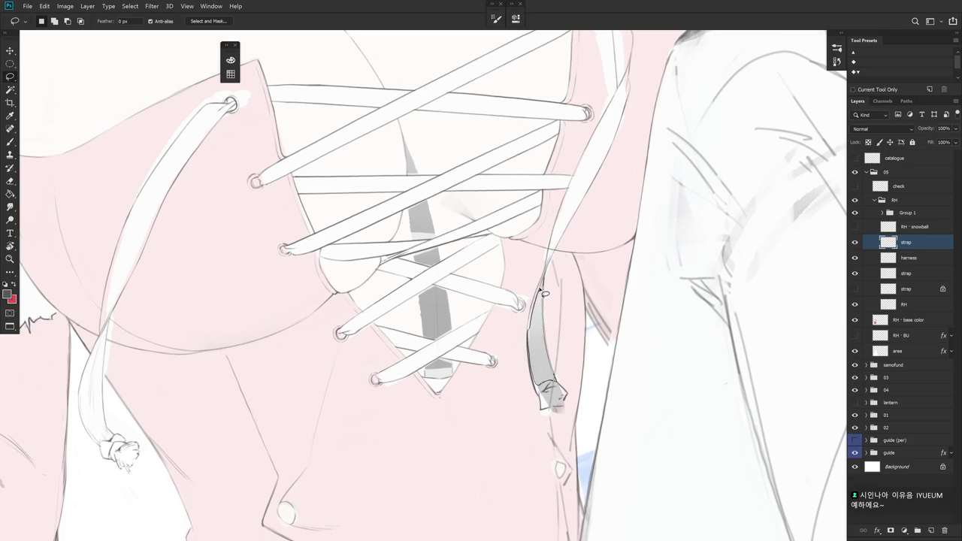
left_click_drag(541, 305, 552, 274)
key("ctrl+d")
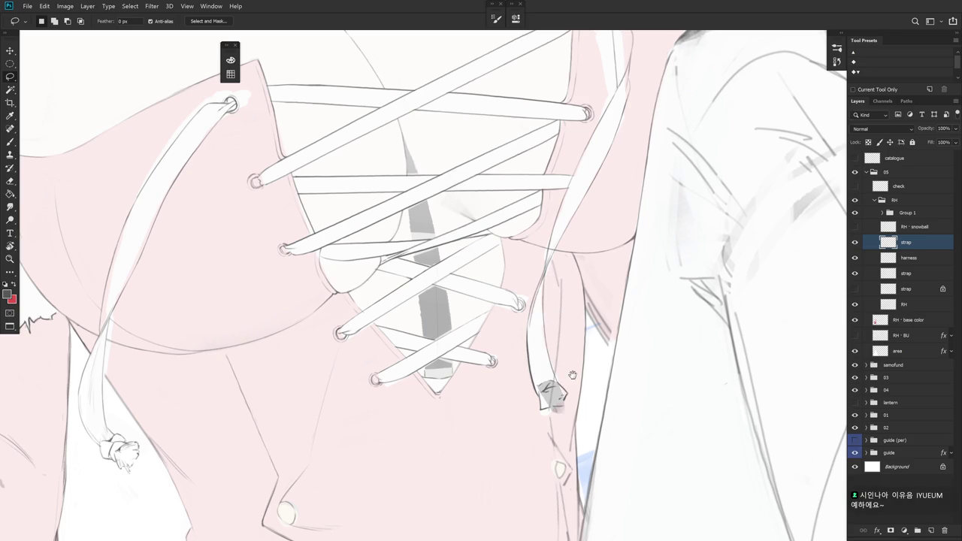
scroll(571, 353, "down", 2)
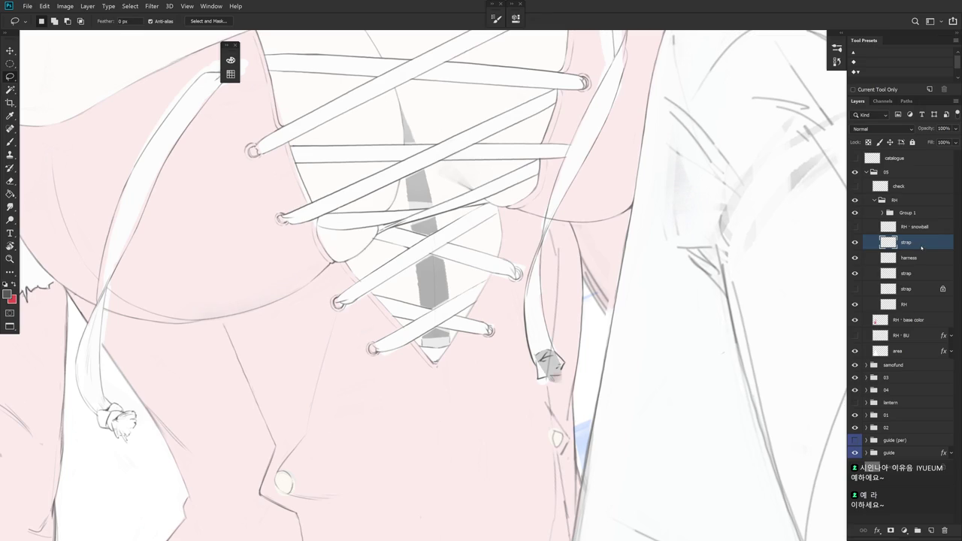
- Erase the stray grey pencil marks below the right strap's knotted tip
left_click_drag(639, 328, 700, 310)
key("e")
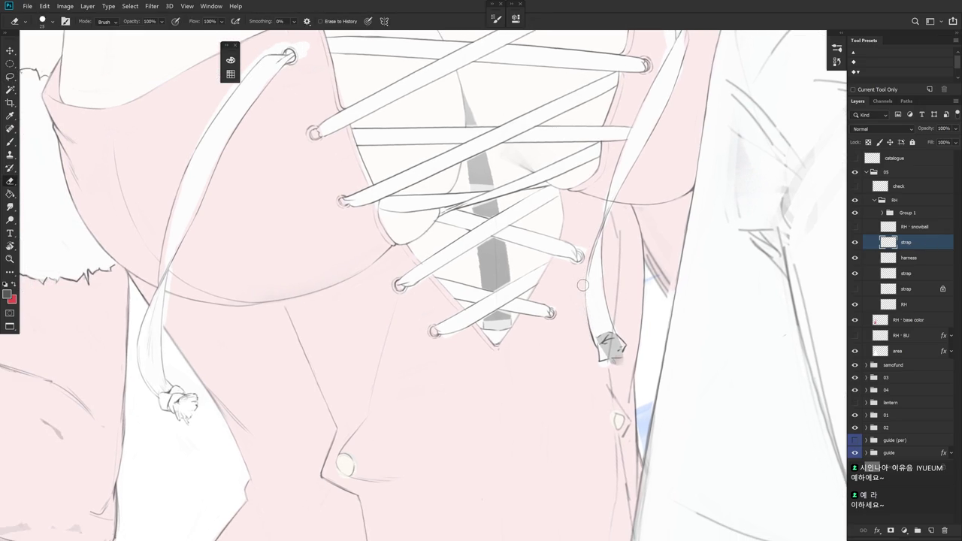
key("b")
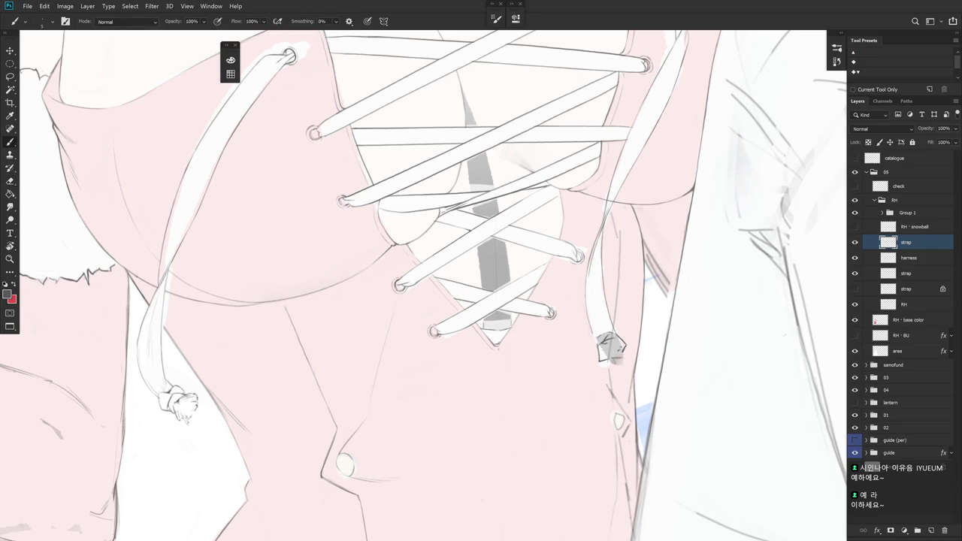
key("e")
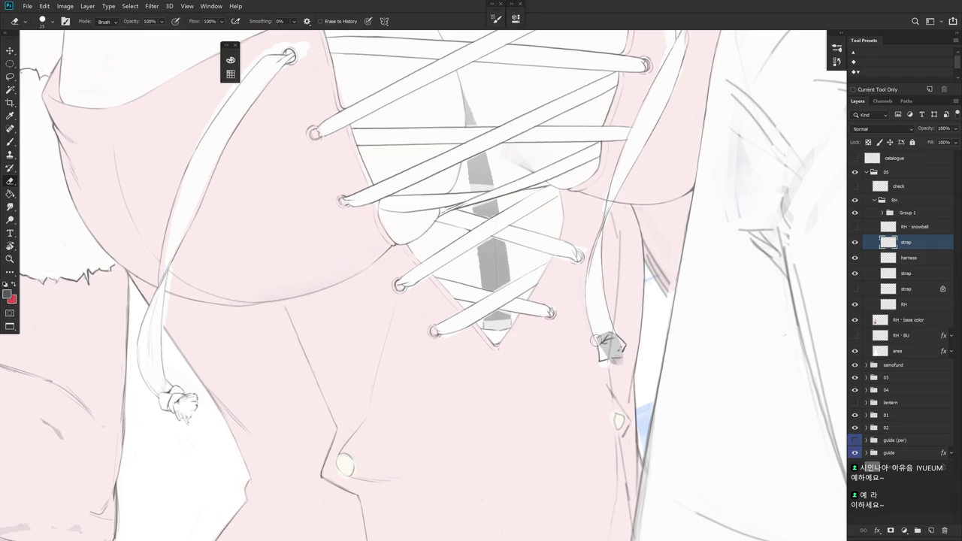
left_click_drag(598, 355, 598, 366)
scroll(604, 322, "down", 2)
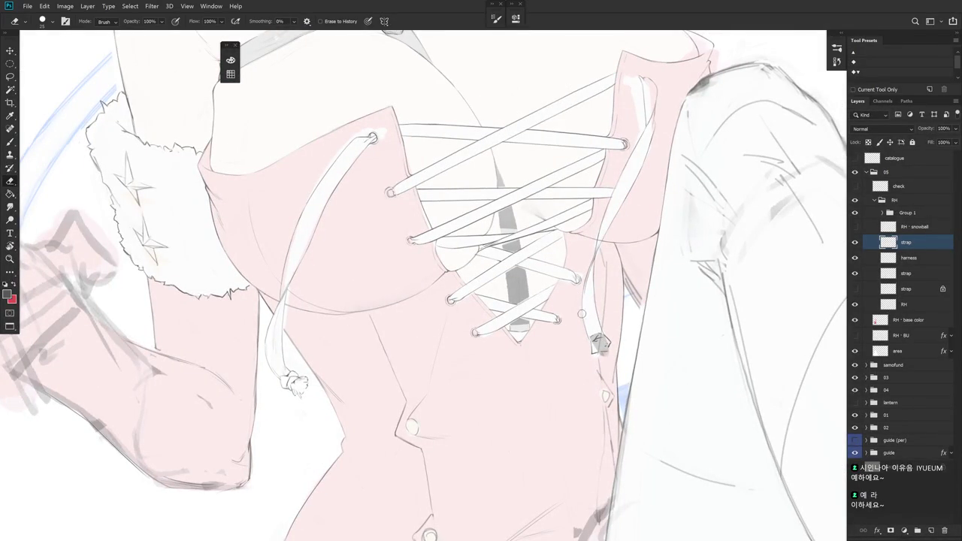
key("b")
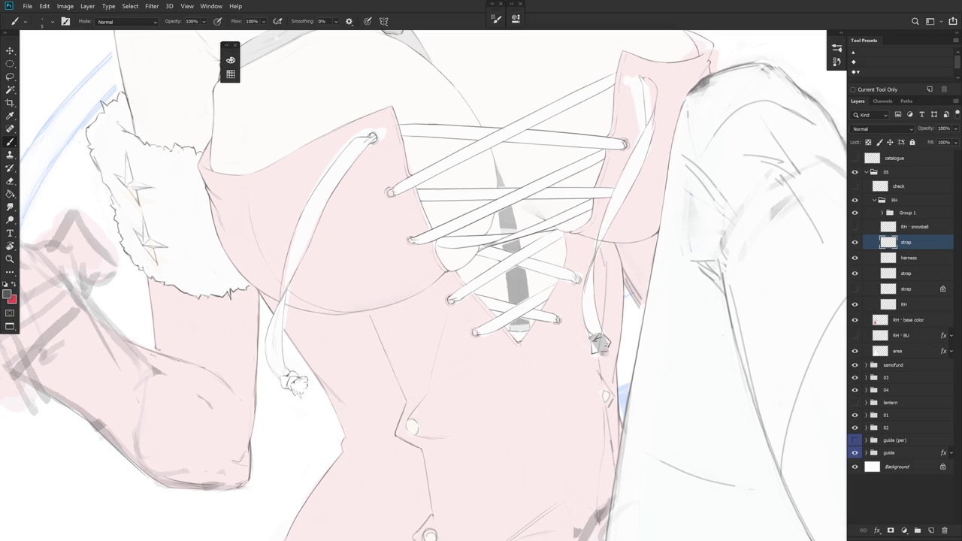
key("e")
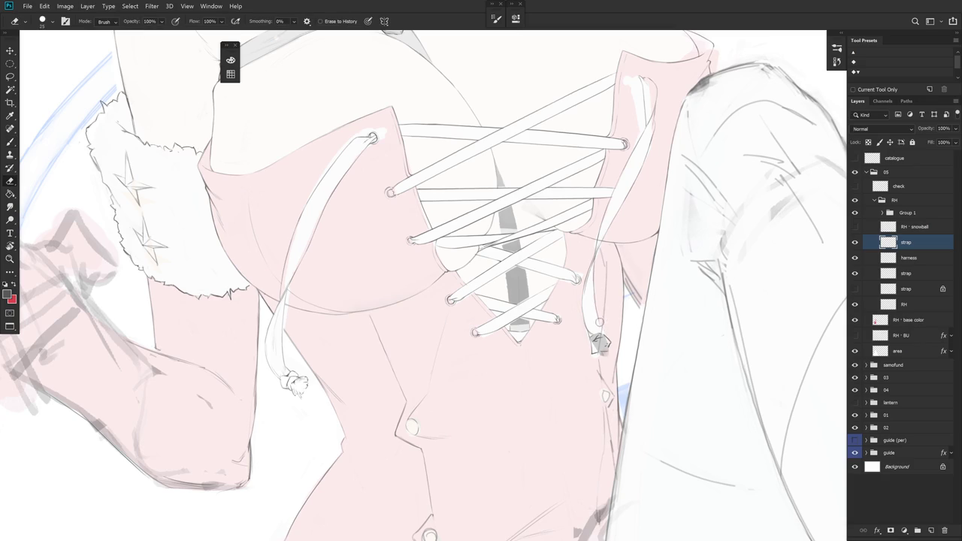
key("b")
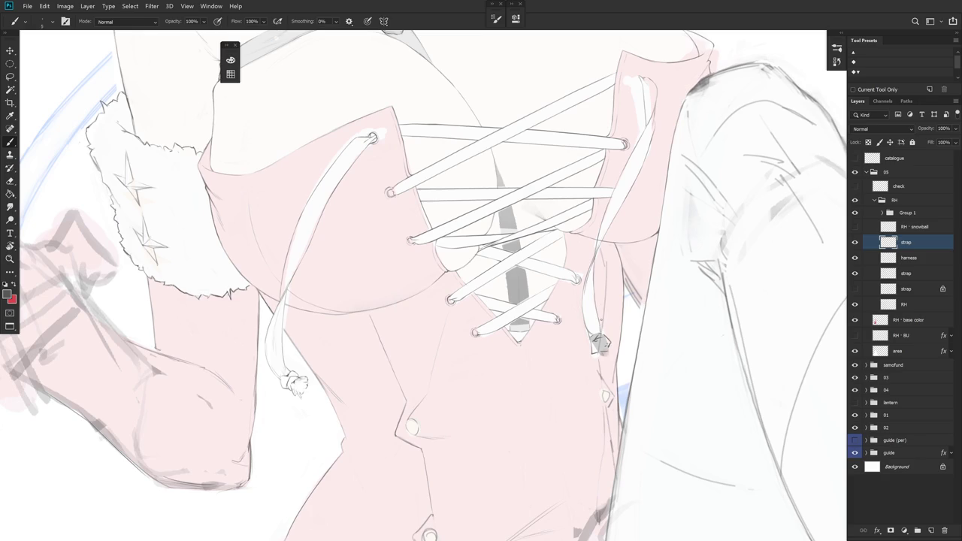
left_click_drag(592, 376, 566, 373)
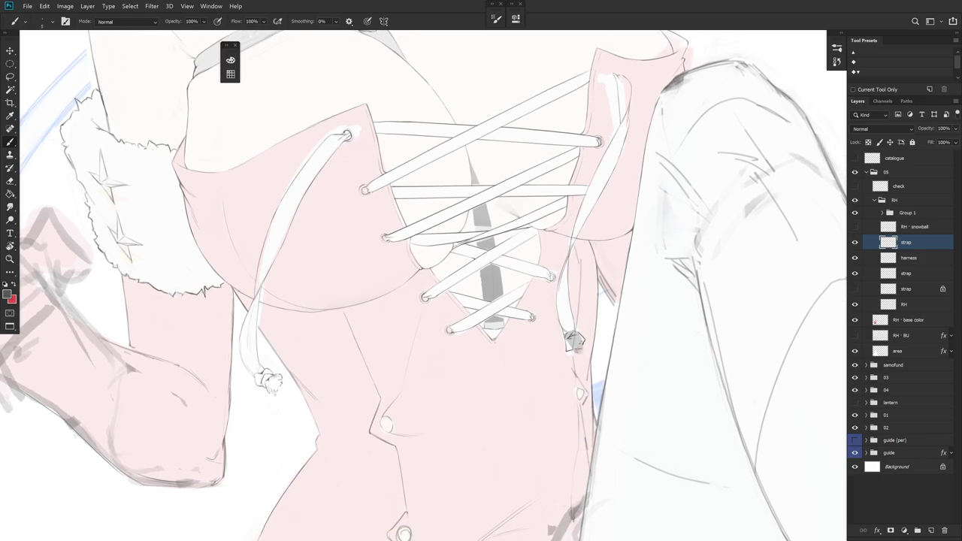
key("e")
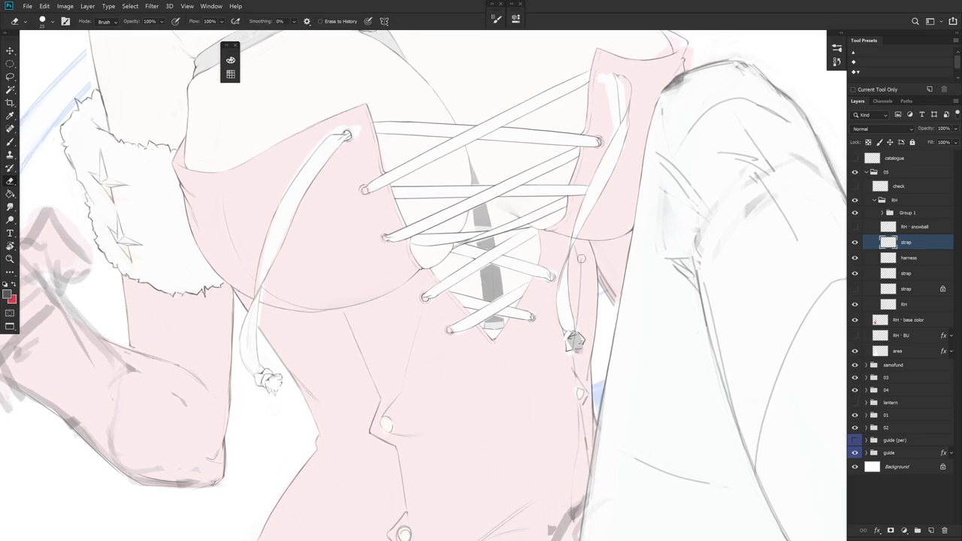
mouse_move(581, 263)
left_mouse_down()
mouse_move(576, 289)
mouse_move(578, 212)
left_mouse_up()
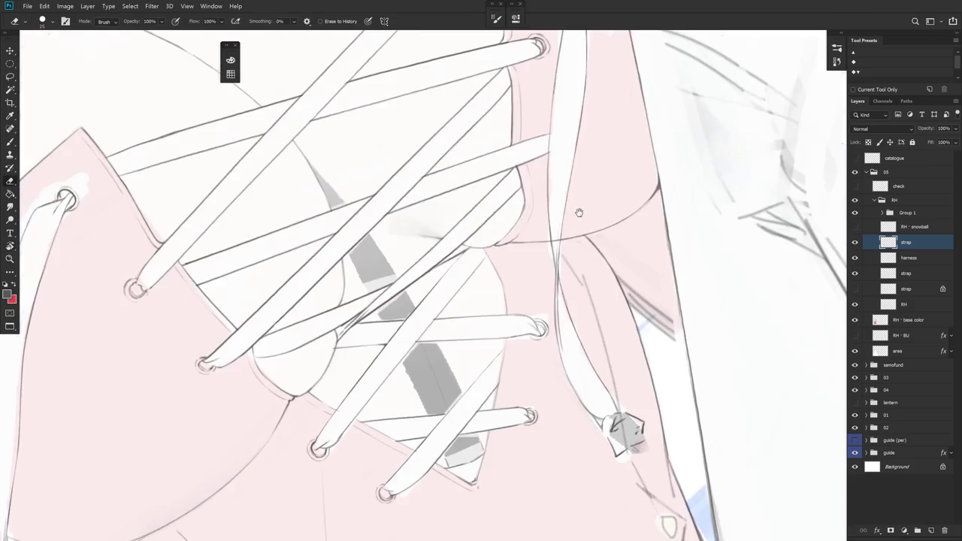
- Paint the first frayed fringe strokes below the right strap's knot, with the canvas tilted steeper
key("b")
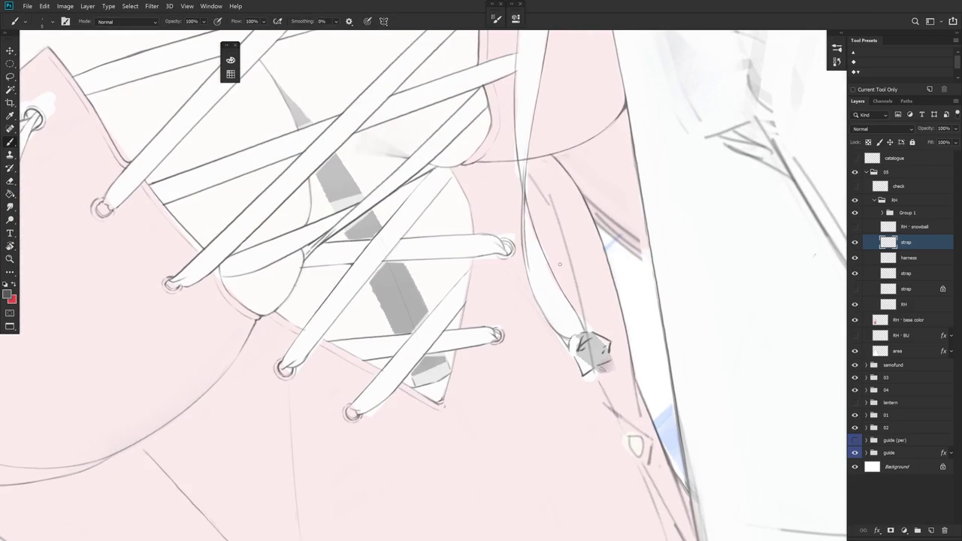
scroll(568, 287, "down", 3)
scroll(579, 269, "down", 3)
scroll(578, 269, "up", 3)
key("e")
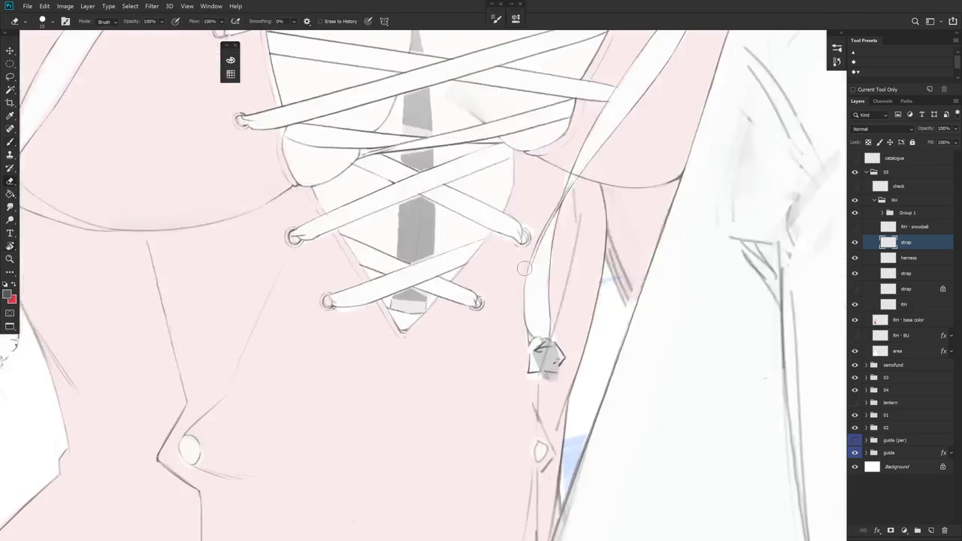
key("b")
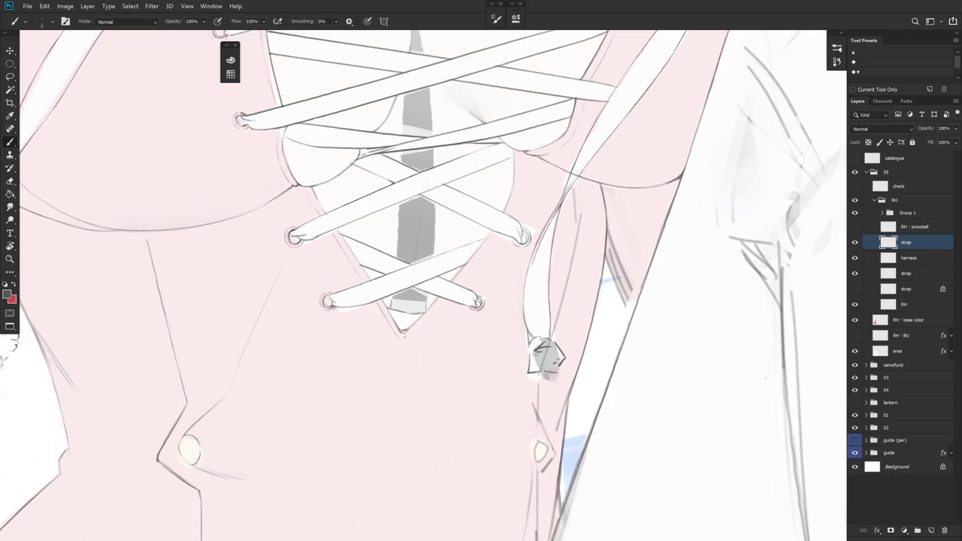
key("r")
left_click_drag(565, 276, 561, 291)
key("e")
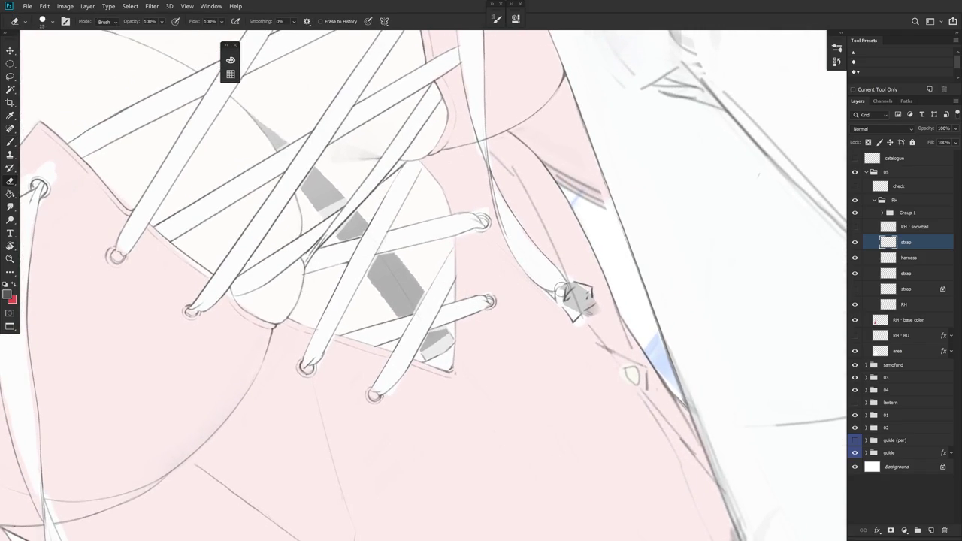
key("b")
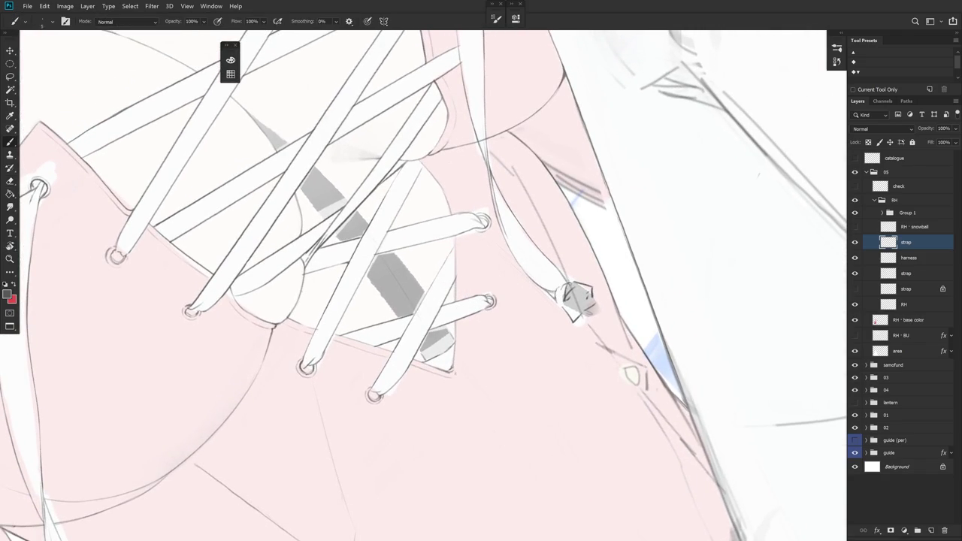
key("e")
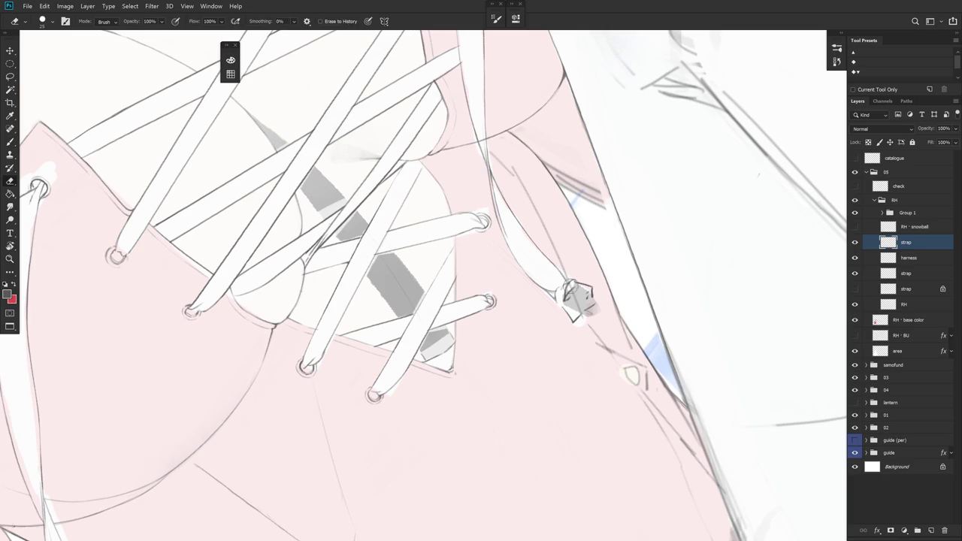
key("b")
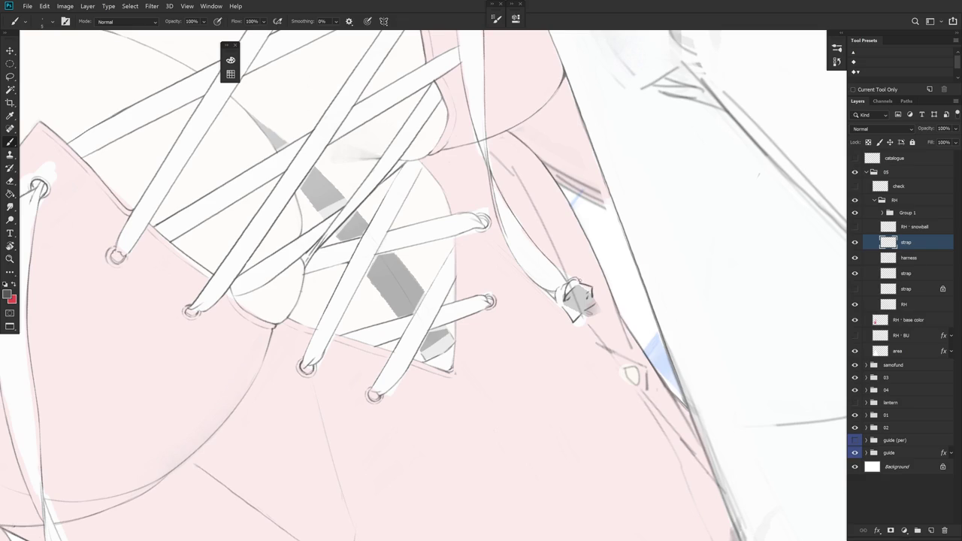
key("e")
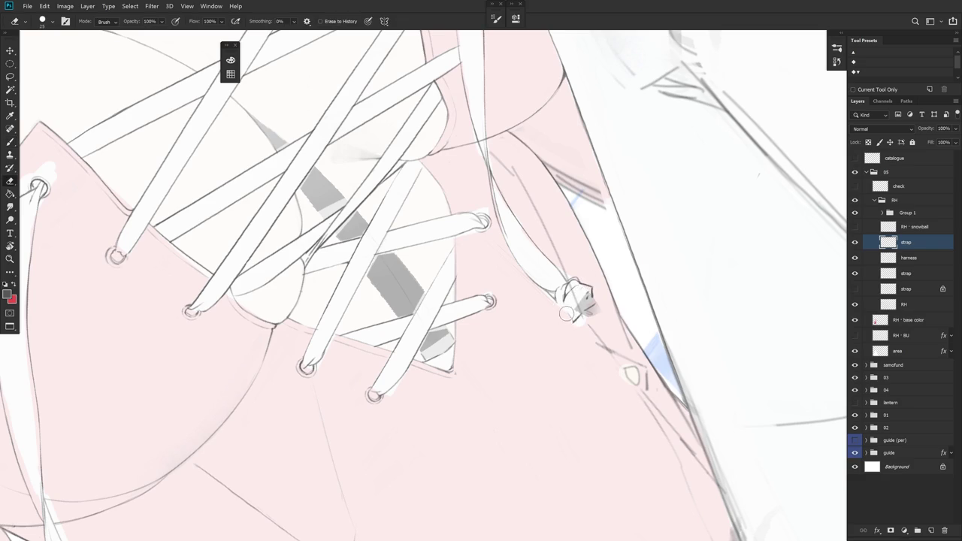
- Rotate the canvas level with the lacing and keep painting the right strap's fringe
key("r")
mouse_move(571, 301)
left_mouse_down()
mouse_move(548, 383)
mouse_move(462, 258)
left_mouse_up()
key("b")
key("r")
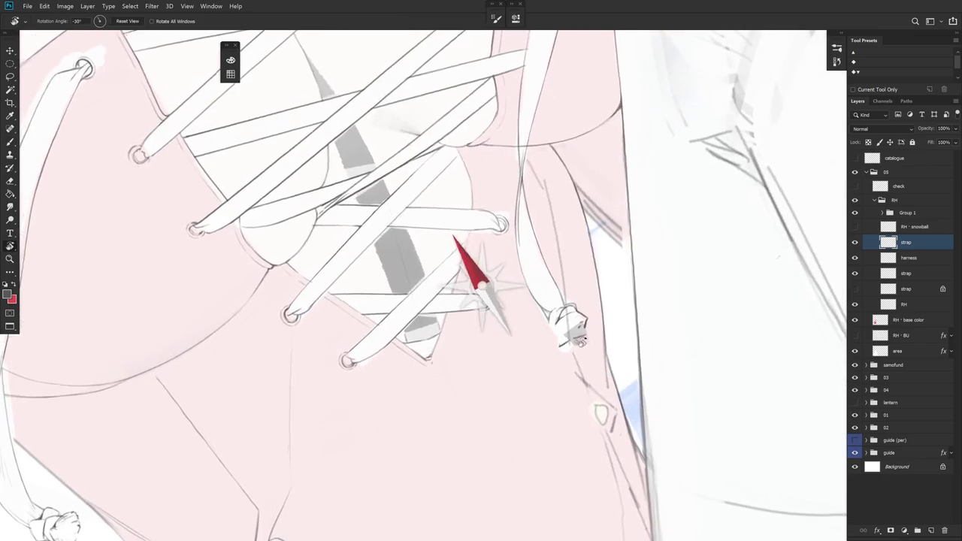
key("e")
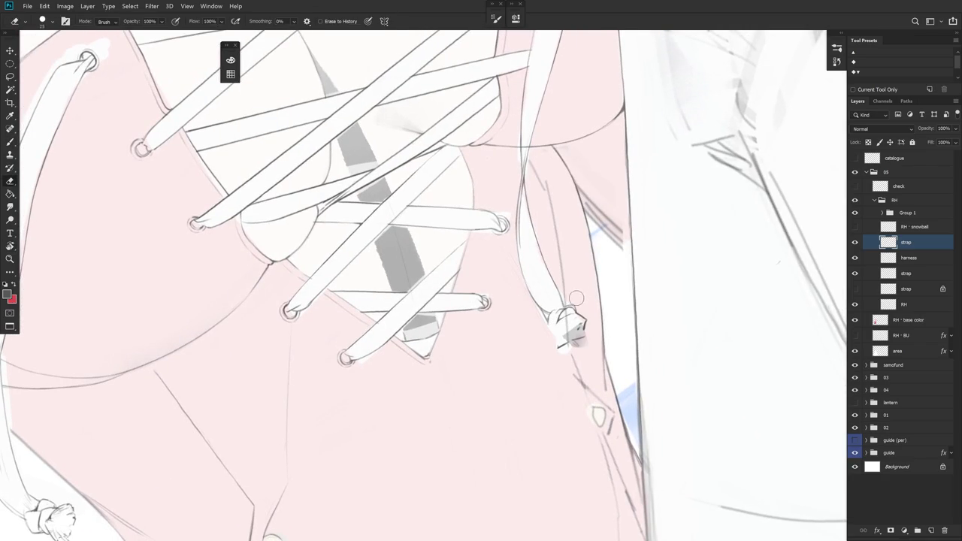
key("b")
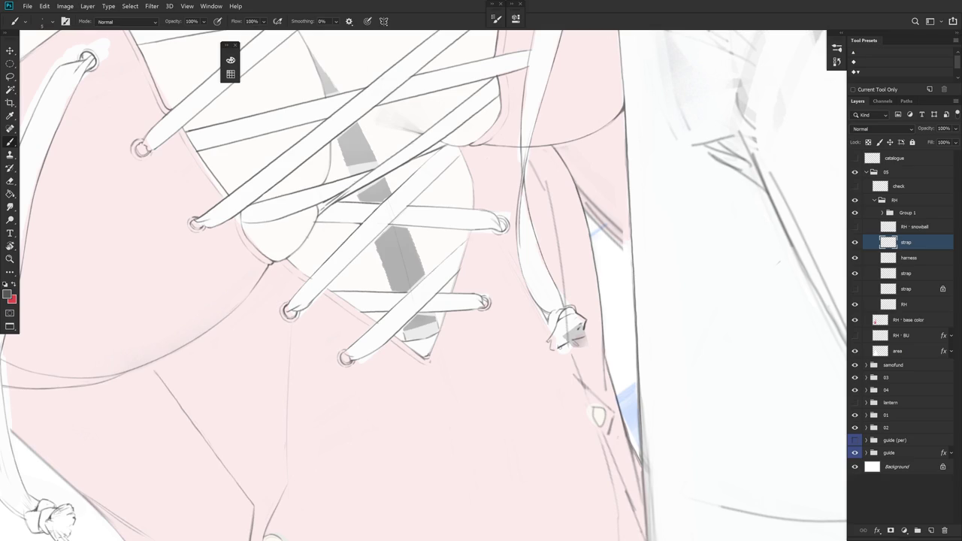
- Erase stray marks around the right strap's knot and redraw its white knot strokes
key("e")
mouse_move(559, 343)
left_mouse_down()
mouse_move(568, 354)
mouse_move(560, 354)
mouse_move(575, 352)
mouse_move(594, 328)
mouse_move(571, 331)
mouse_move(596, 329)
left_mouse_up()
key("b")
key("e")
key("b")
key("e")
key("b")
key("e")
key("b")
key("e")
key("b")
key("e")
key("b")
key("e")
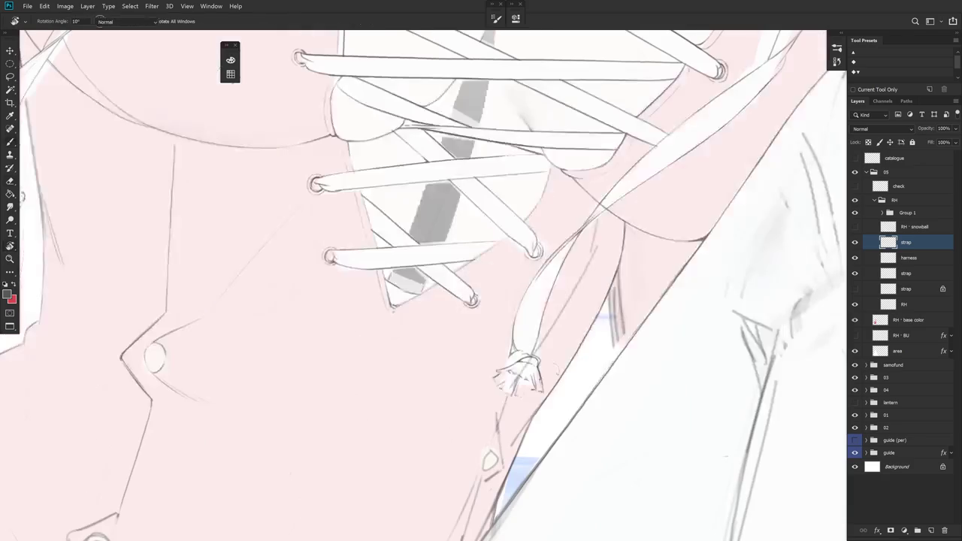
key("b")
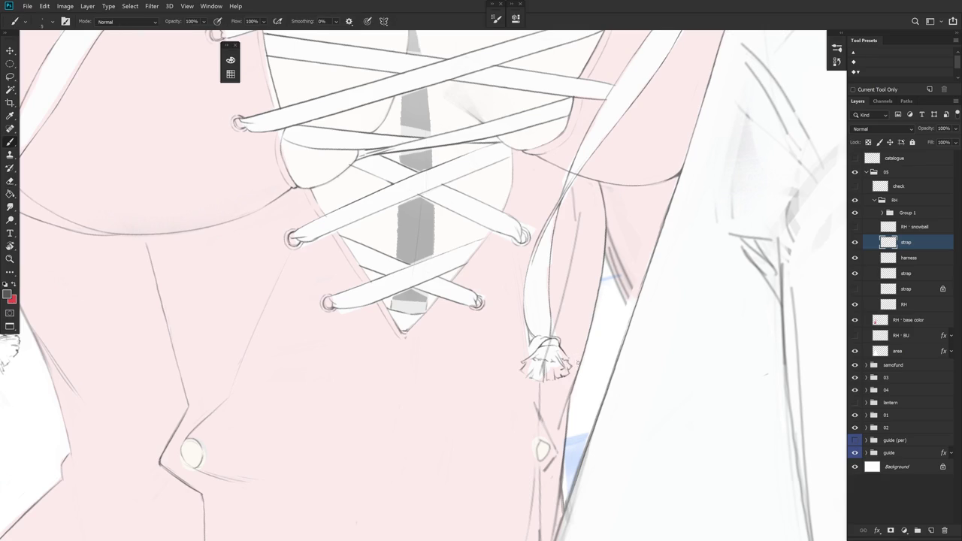
scroll(578, 361, "up", 2)
left_click_drag(577, 362, 571, 279)
key("e")
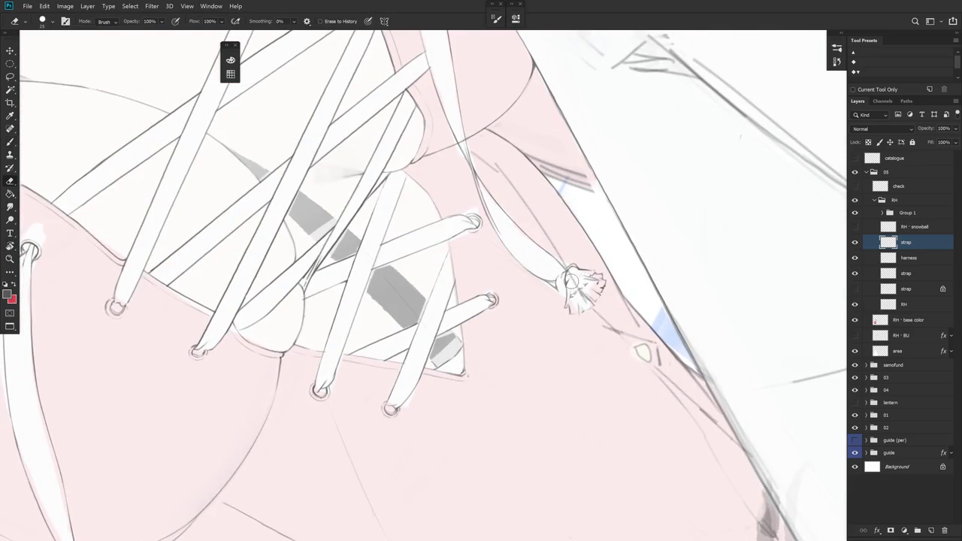
key("b")
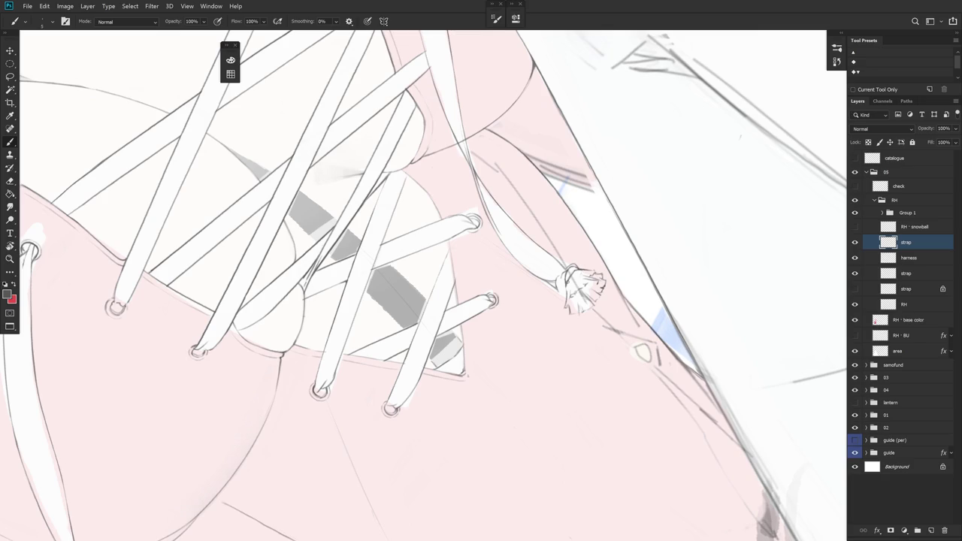
key("e")
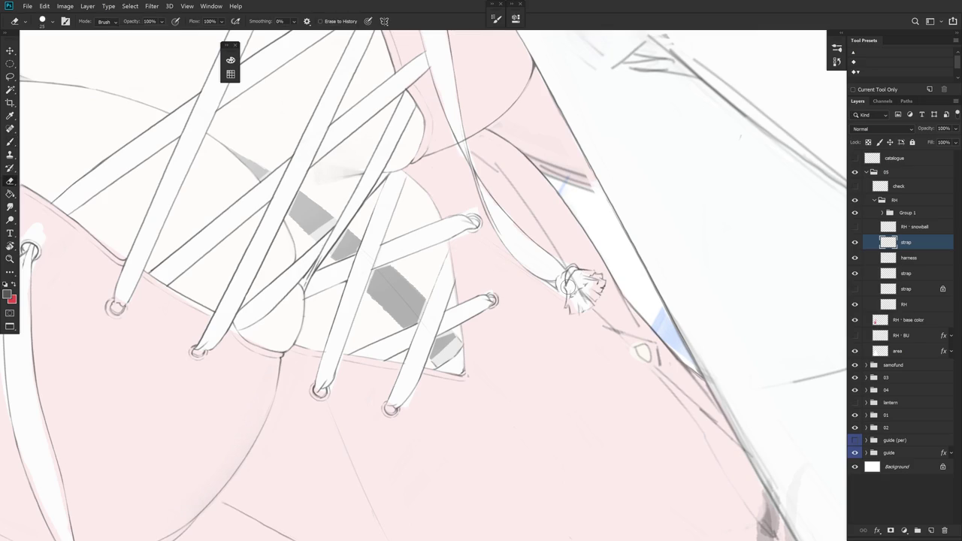
key("ctrl+minus")
key("ctrl+minus")
key("b")
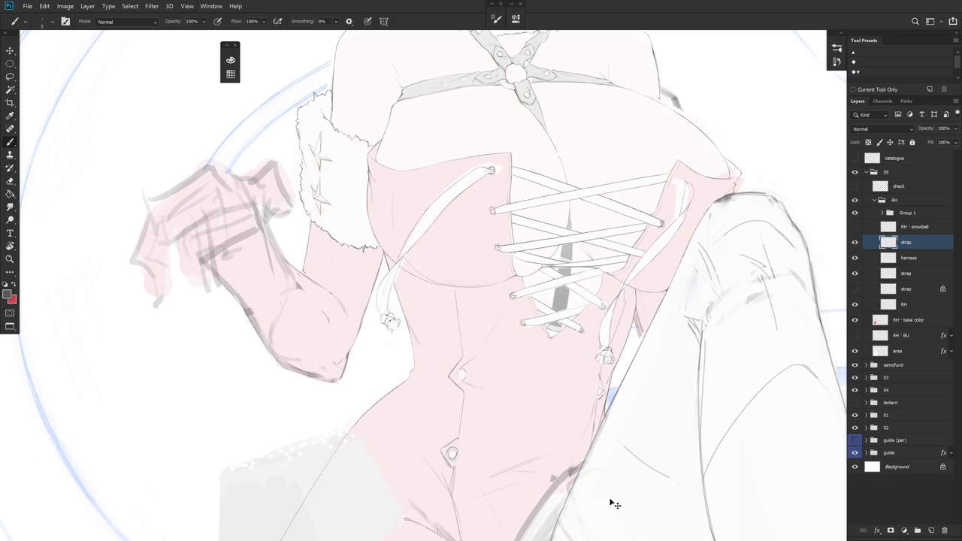
scroll(617, 346, "up", 3)
key("e")
key("b")
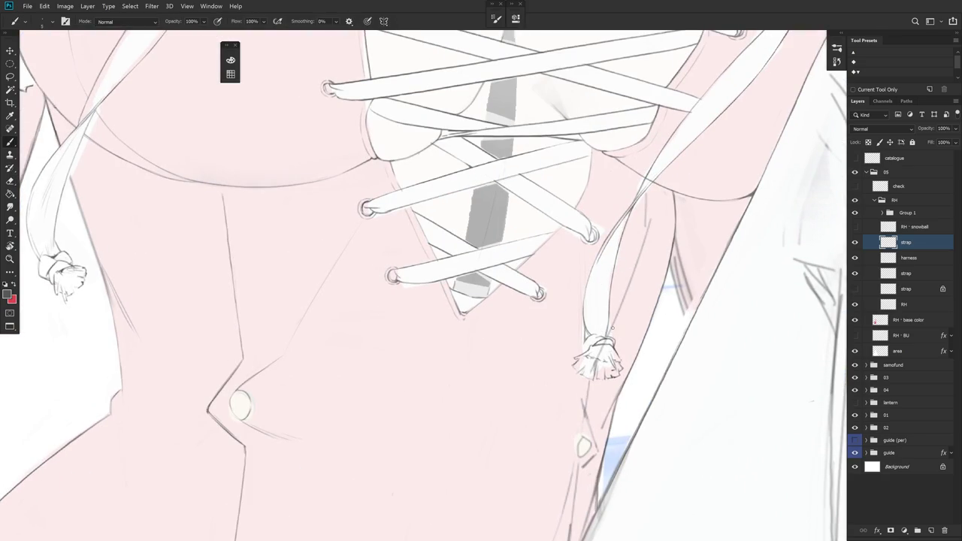
key("r")
mouse_move(612, 328)
left_mouse_down()
mouse_move(617, 305)
mouse_move(632, 308)
left_mouse_up()
key("e")
key("b")
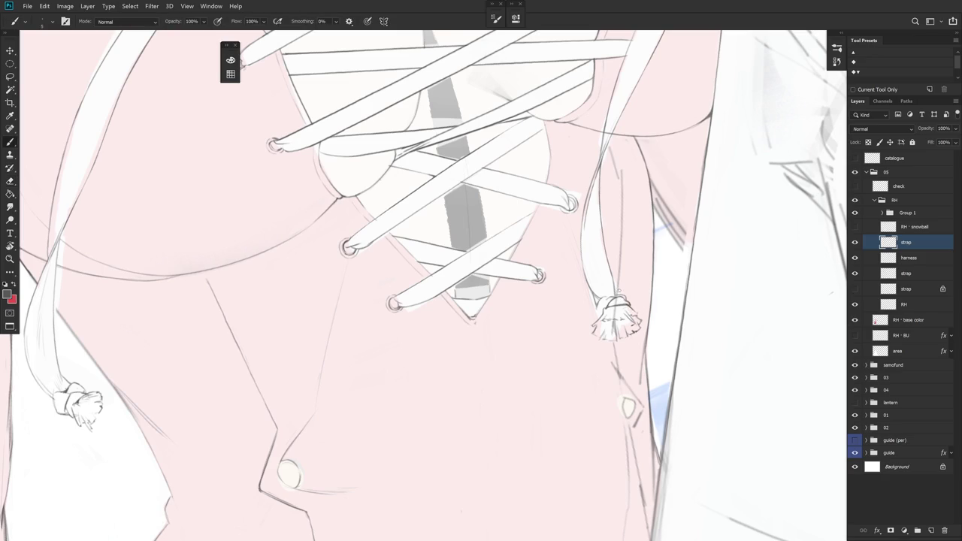
key("ctrl+minus")
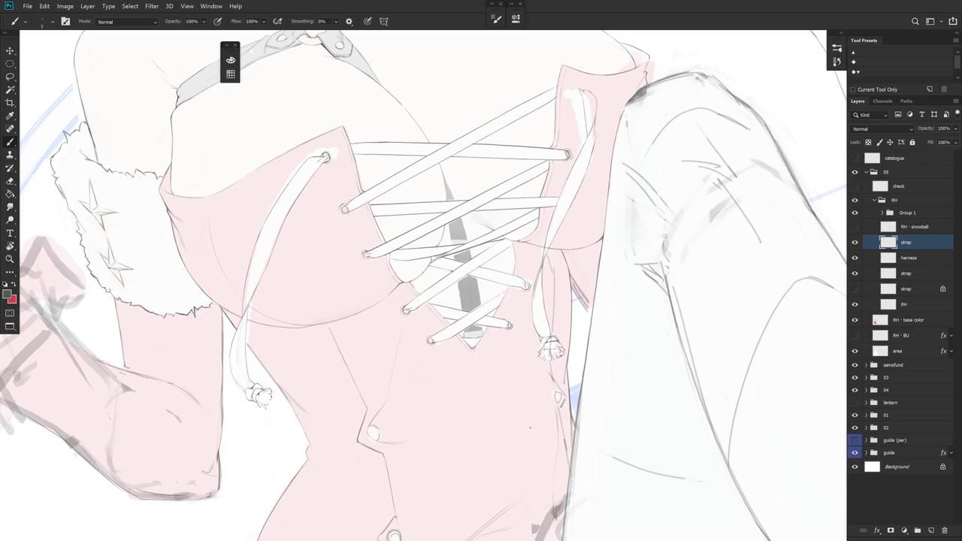
scroll(556, 338, "up", 2)
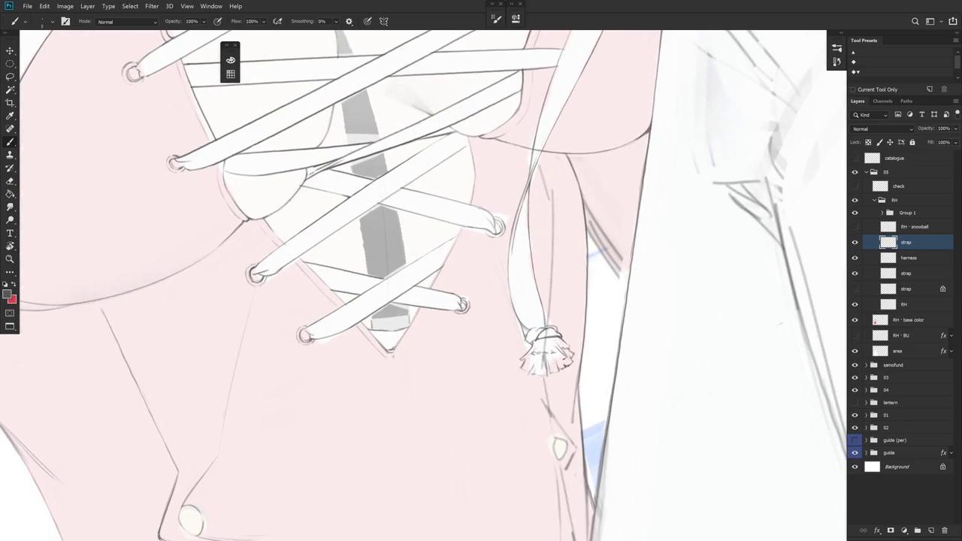
key("e")
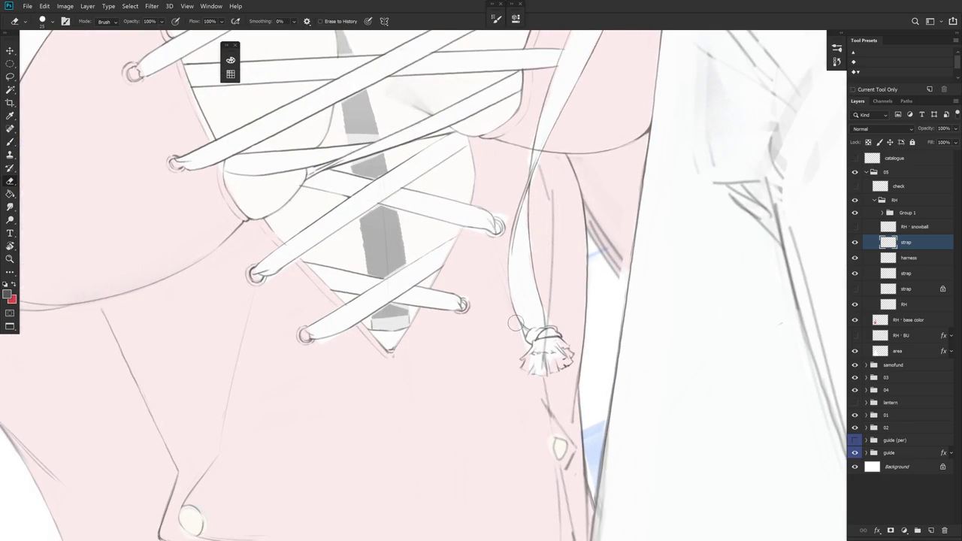
key("b")
scroll(526, 337, "down", 2)
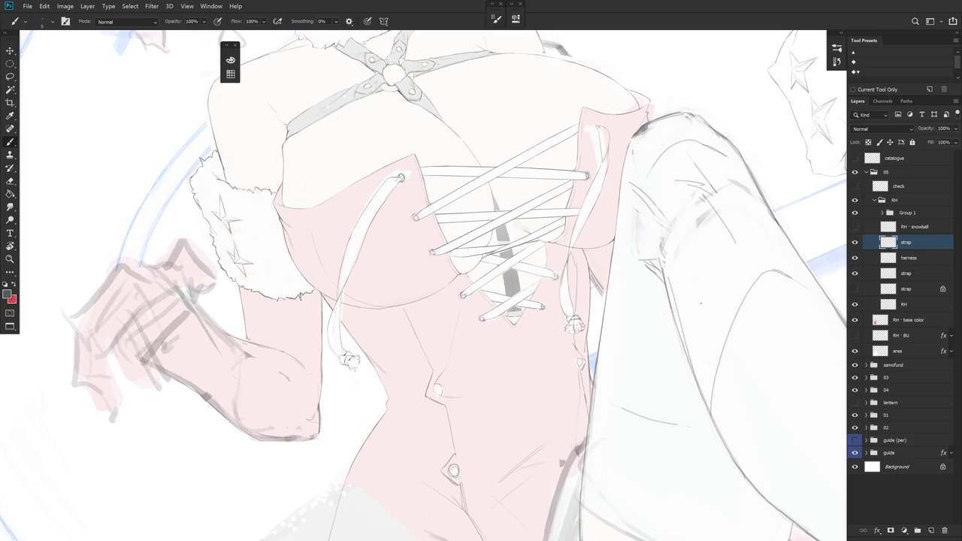
scroll(620, 340, "up", 2)
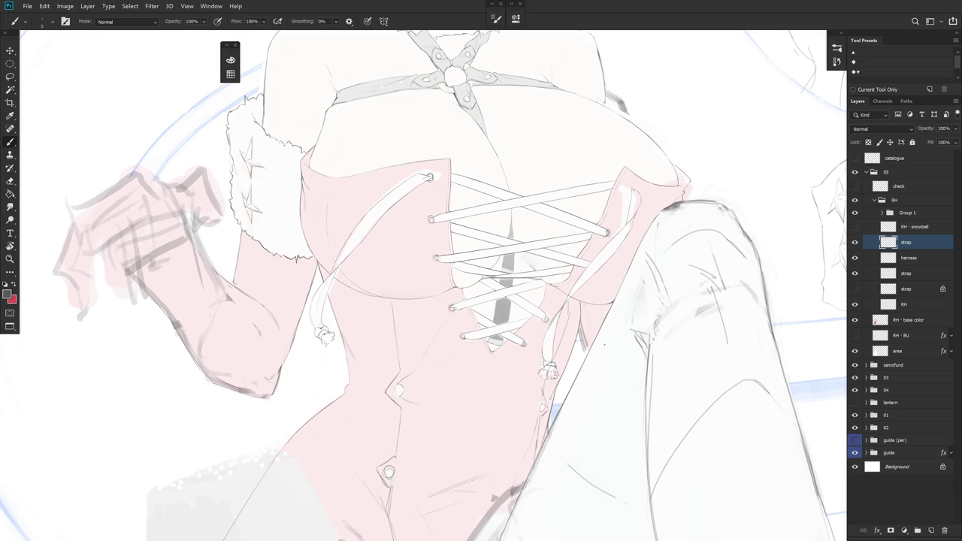
scroll(595, 166, "up", 2)
scroll(595, 166, "up", 2)
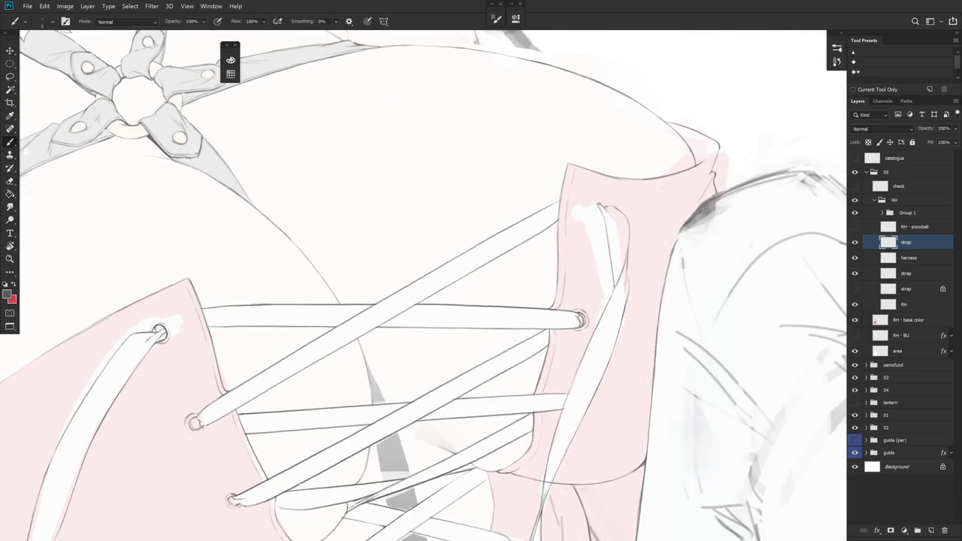
- Redraw the right strap's loop outline at the top eyelet, undoing the overly heavy attempt
left_click(599, 210)
left_click_drag(597, 204, 602, 211)
left_click_drag(597, 209, 599, 203)
key("ctrl+z")
left_click_drag(600, 213, 603, 218)
left_click_drag(606, 224, 599, 209)
- Shrink the eraser and darken the right strap's edge just below the eyelet
scroll(602, 206, "down", 5)
scroll(586, 209, "up", 2)
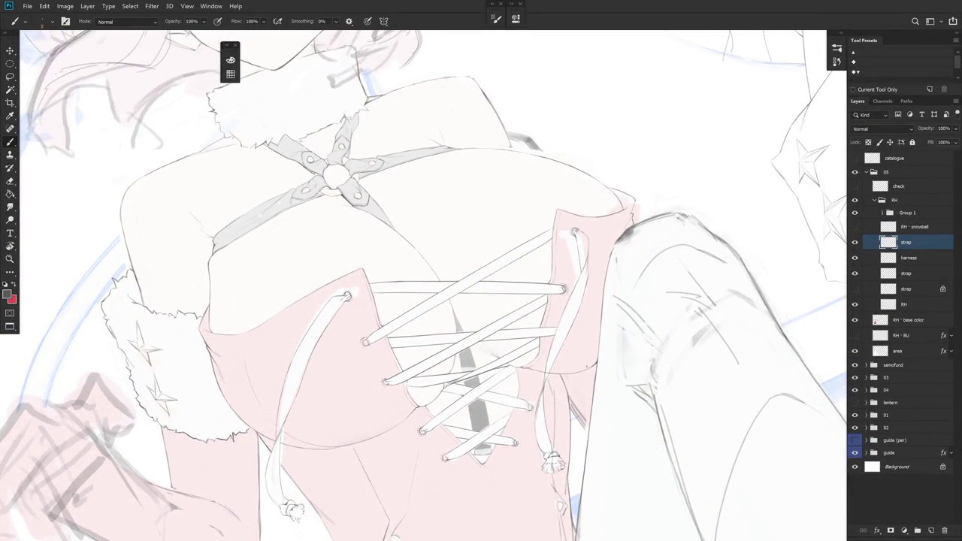
scroll(624, 336, "down", 2)
scroll(586, 210, "up", 5)
key("e")
key("bracketleft")
key("bracketleft")
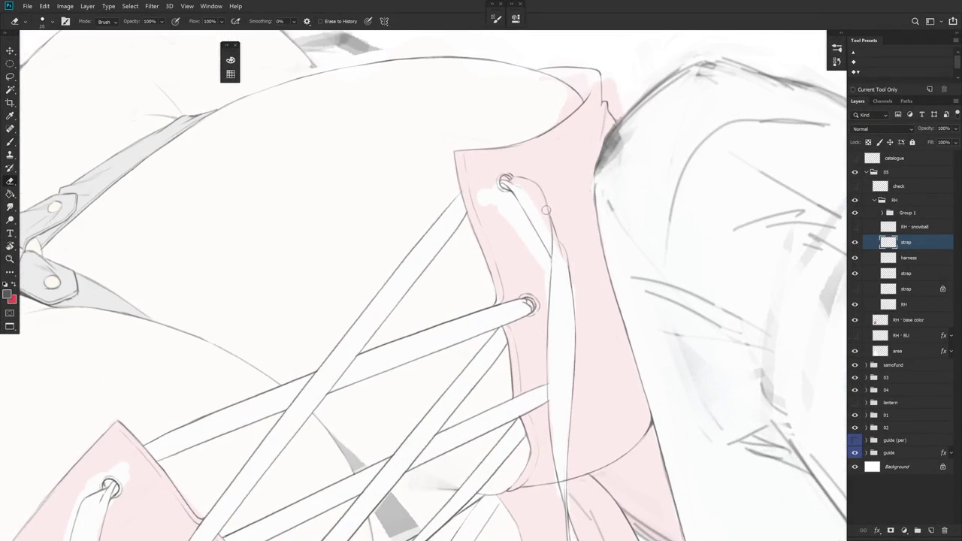
key("b")
left_click_drag(547, 201, 552, 228)
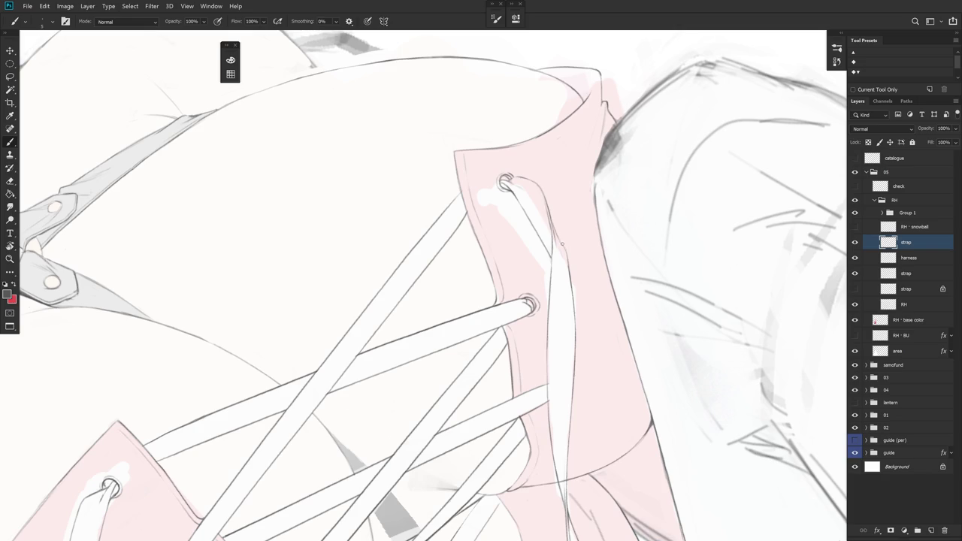
key("e")
scroll(594, 244, "down", 3)
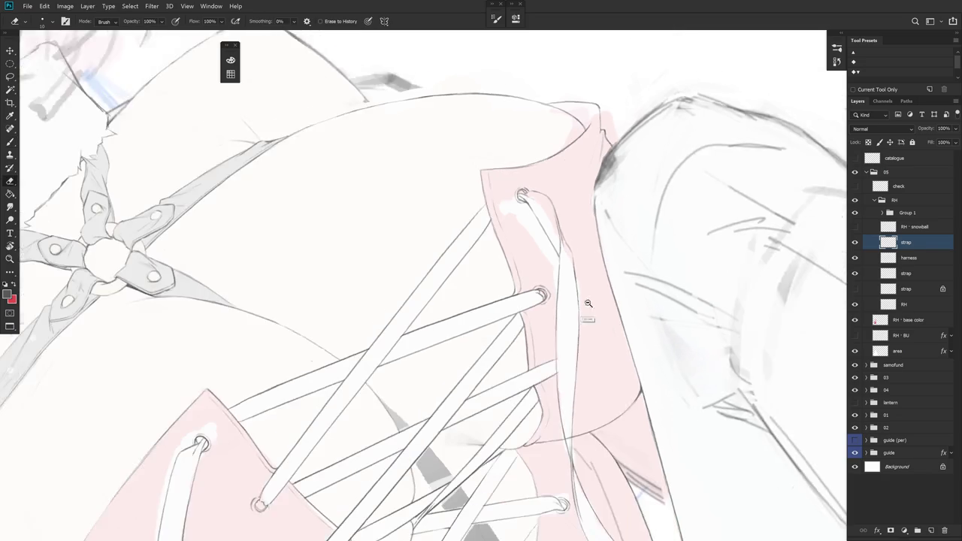
key("b")
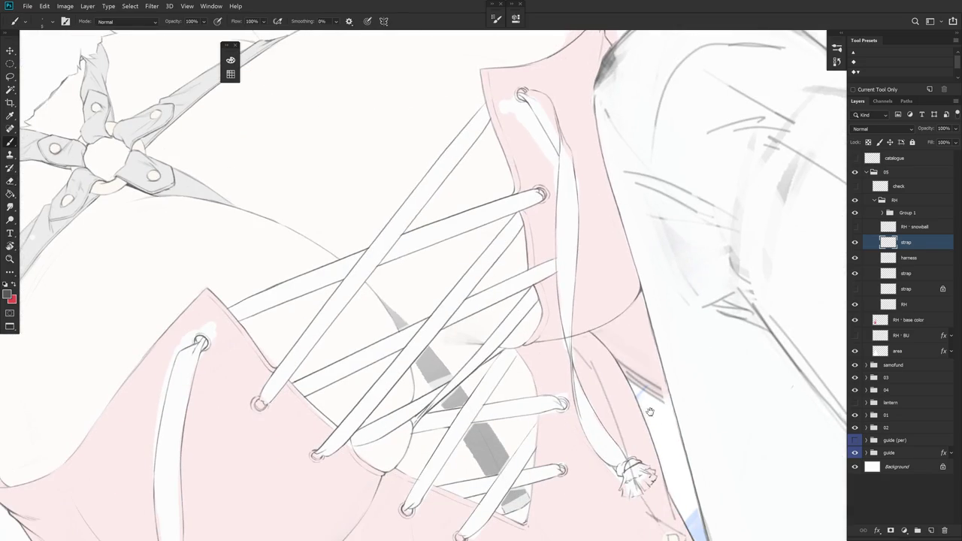
scroll(651, 412, "down", 2)
scroll(595, 363, "down", 1)
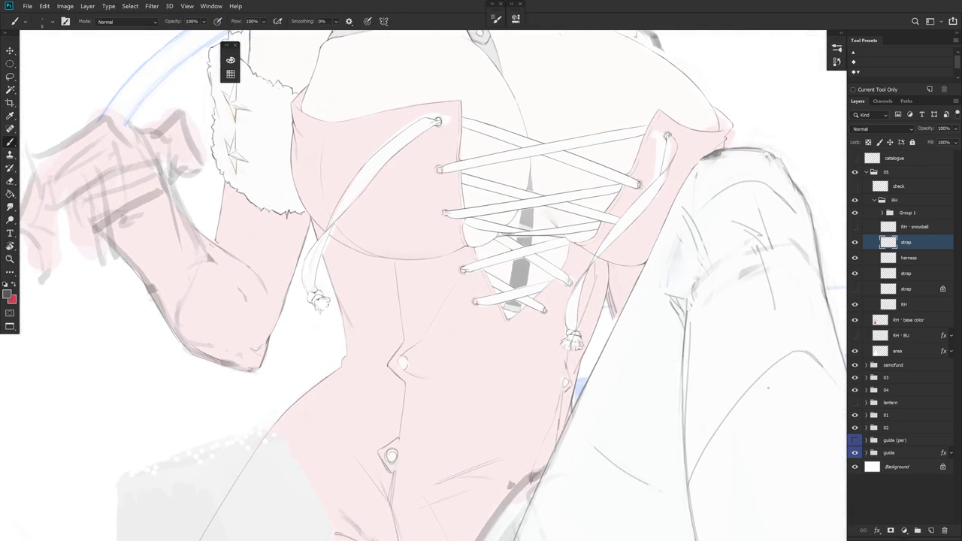
- On the RH layer, lasso a freehand selection around the right strap
left_click(922, 289)
left_click(910, 303)
scroll(613, 254, "up", 2)
key("e")
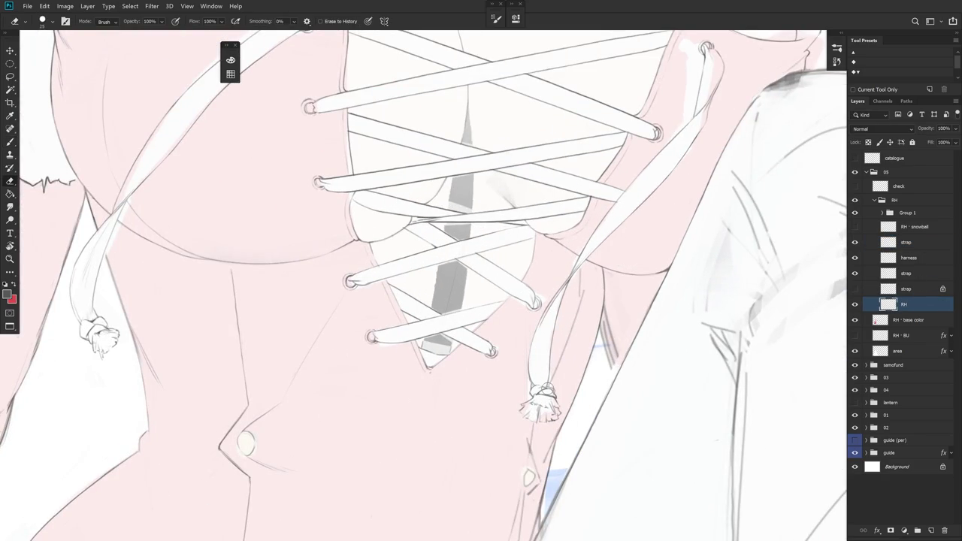
scroll(546, 390, "down", 2)
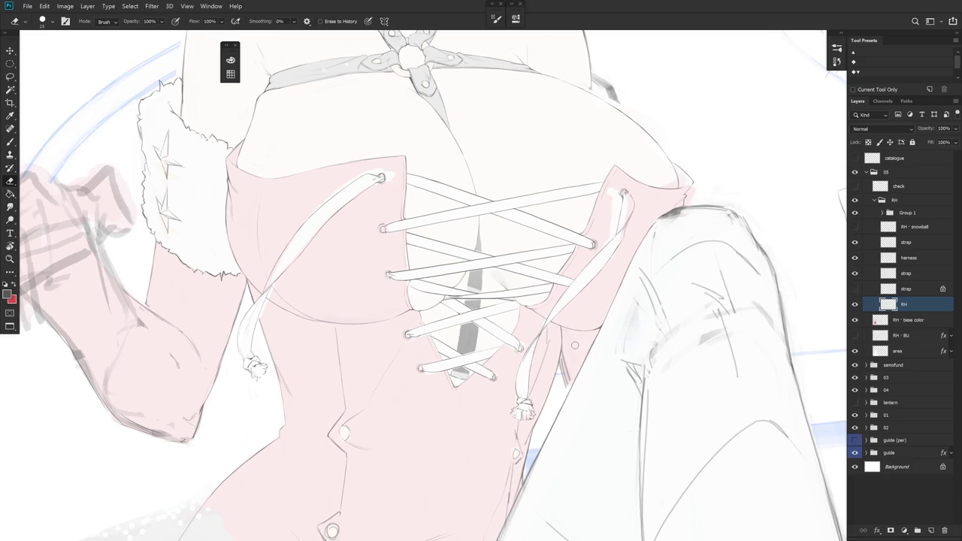
key("l")
mouse_move(572, 325)
left_mouse_down()
mouse_move(578, 283)
mouse_move(562, 334)
left_mouse_up()
mouse_move(492, 424)
left_mouse_down()
mouse_move(559, 418)
mouse_move(586, 468)
mouse_move(587, 425)
left_mouse_up()
- Draw an outline down the left strap's edge above its frayed knot
scroll(445, 252, "up", 2)
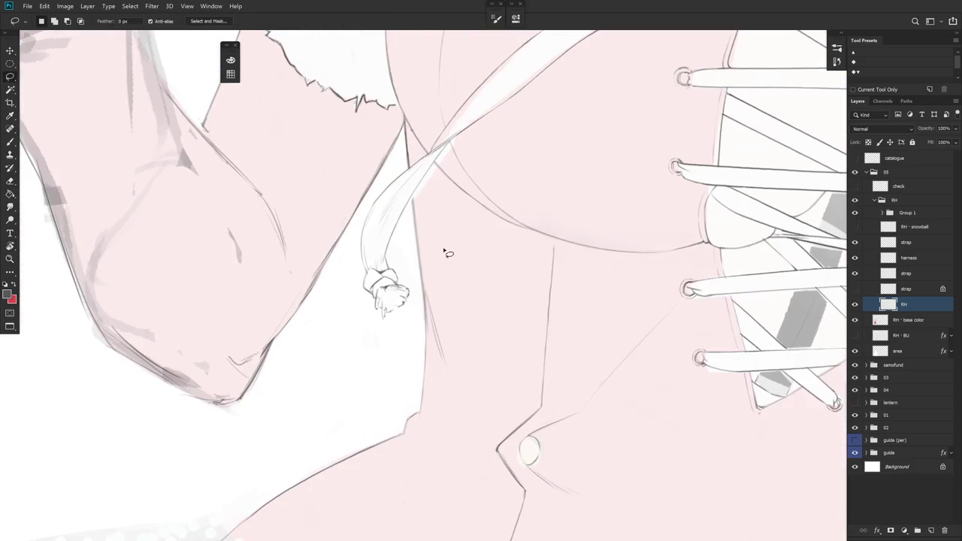
key("b")
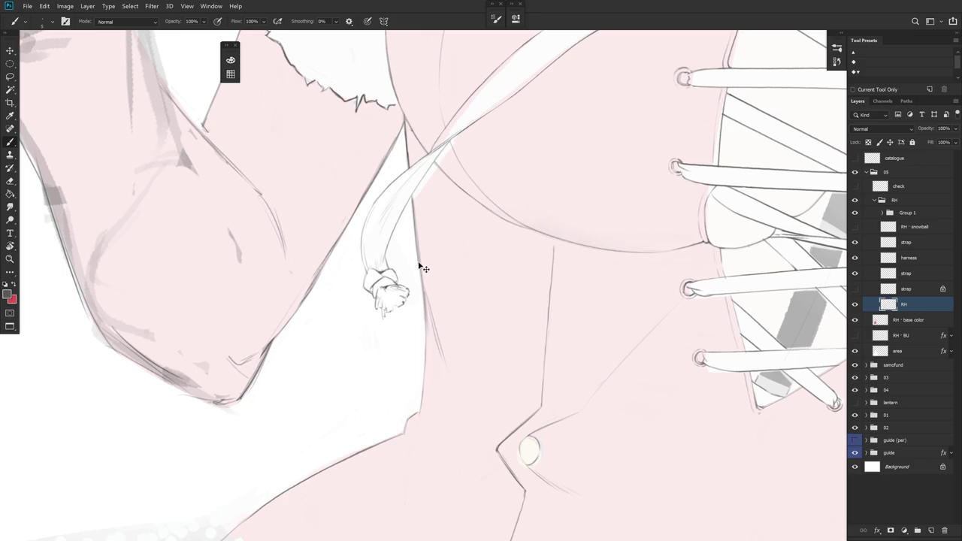
mouse_move(412, 196)
left_mouse_down()
mouse_move(424, 322)
mouse_move(420, 412)
left_mouse_up()
key("e")
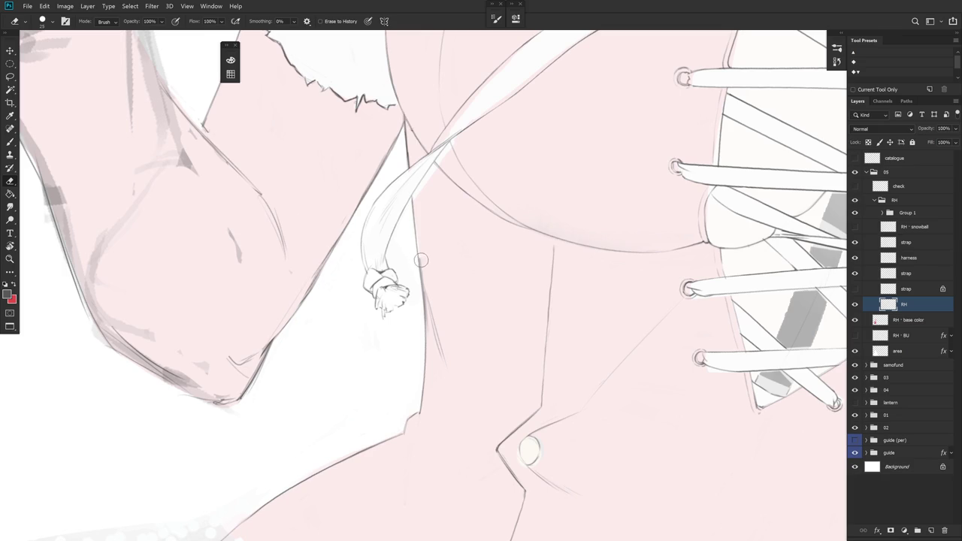
scroll(457, 283, "down", 1)
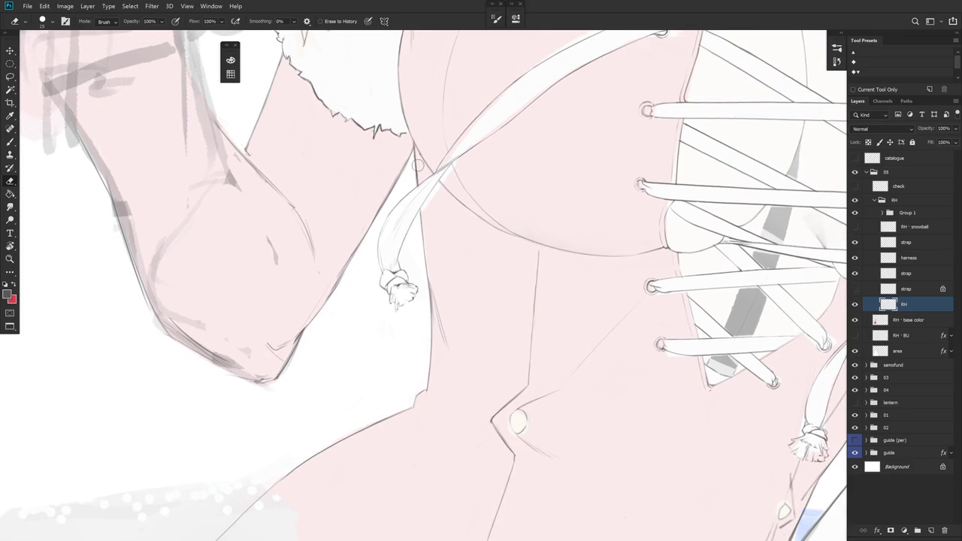
scroll(436, 163, "down", 3)
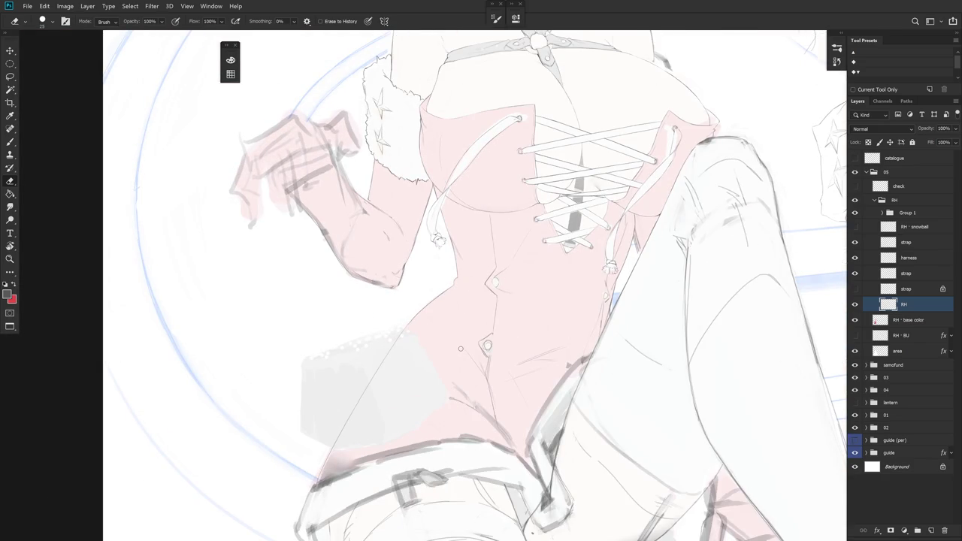
scroll(461, 349, "down", 2)
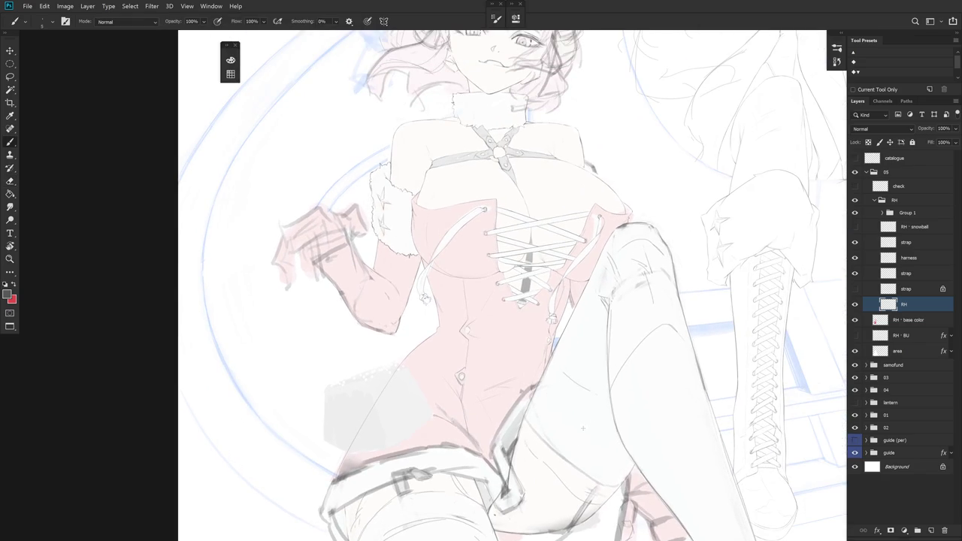
- Compare strap and harness layers by toggling their visibility, and move the top strap layer up the stack
key("b")
left_click_drag(597, 465, 631, 403)
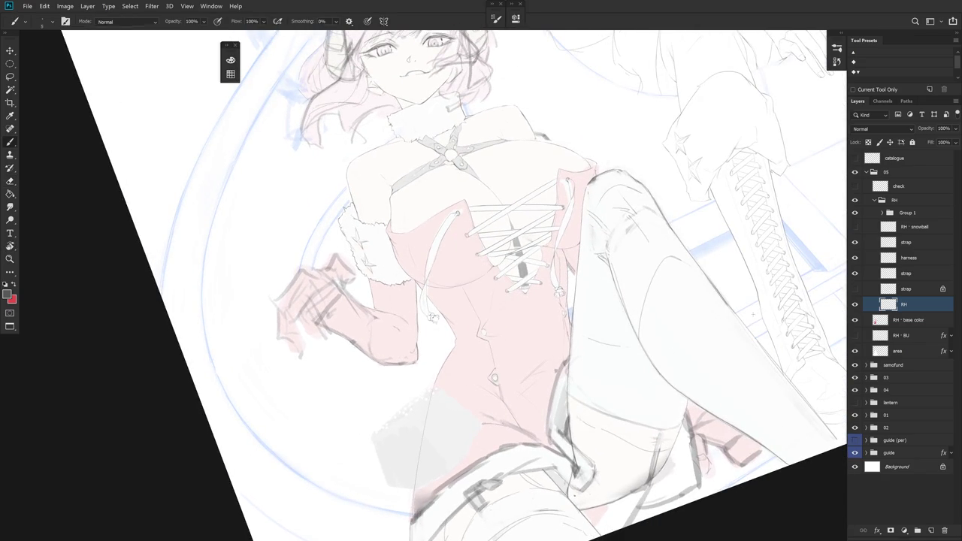
left_click(914, 242)
left_click(855, 243)
left_click(855, 243)
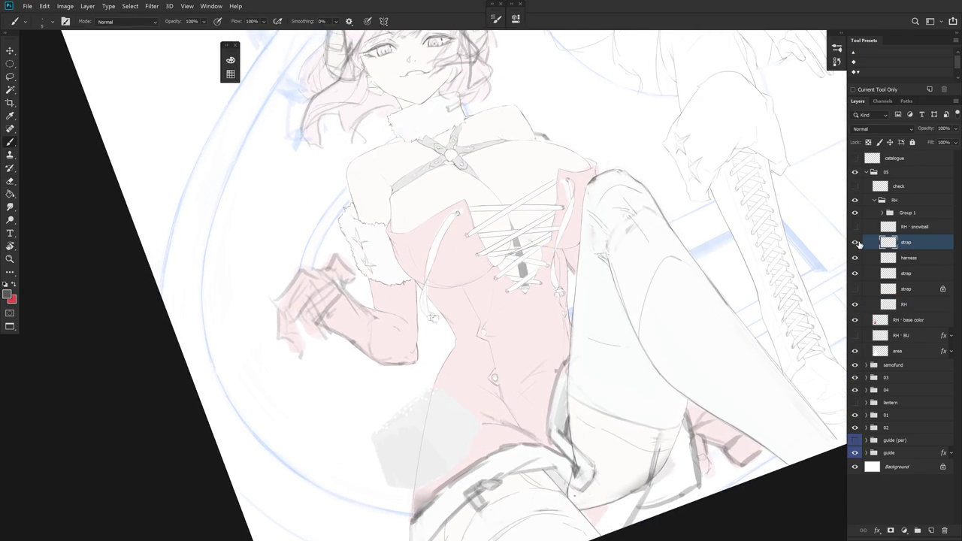
left_click(855, 290)
left_click(855, 290)
left_click(855, 274)
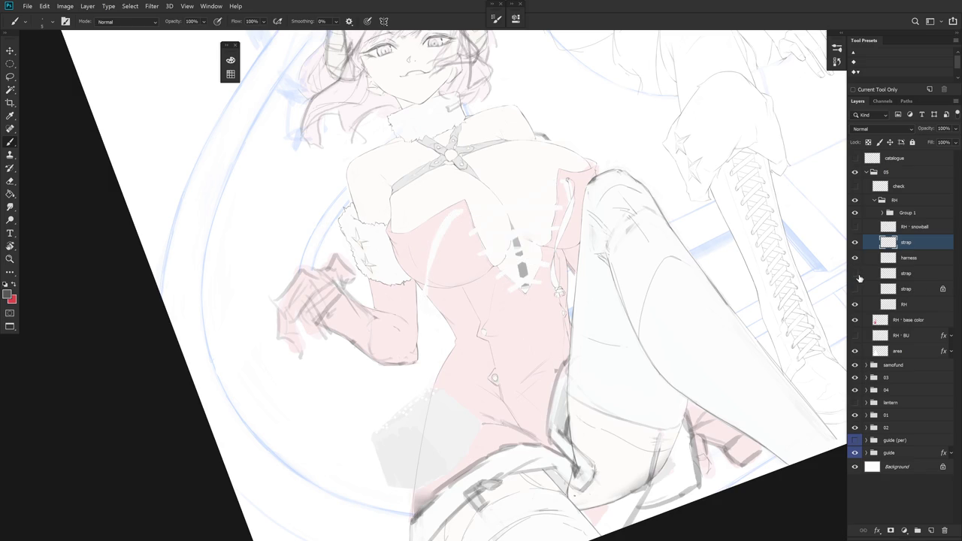
left_click(855, 273)
left_click_drag(910, 274, 923, 252)
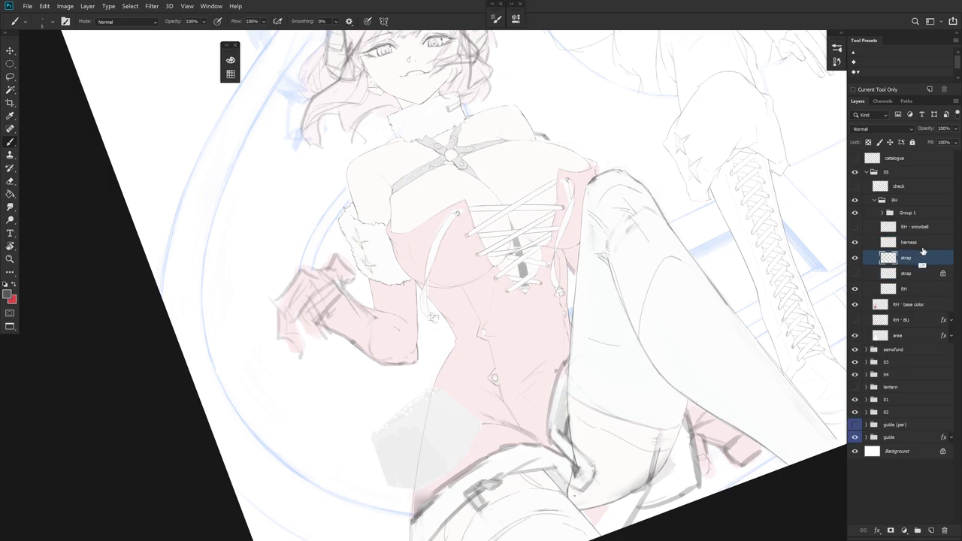
left_click(912, 242)
left_click(854, 243)
left_click(854, 243)
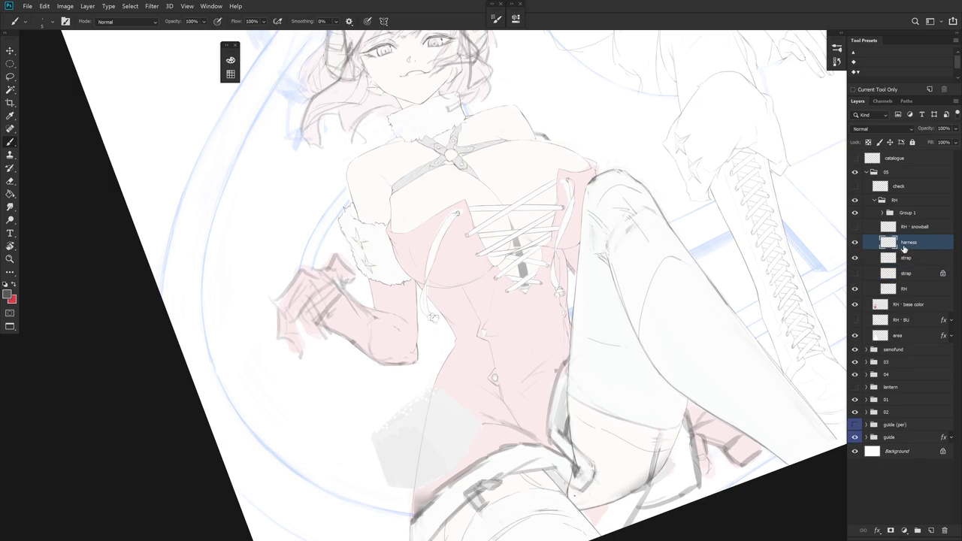
- Add a new empty Layer 1 above the harness layer
key("ctrl+shift+n")
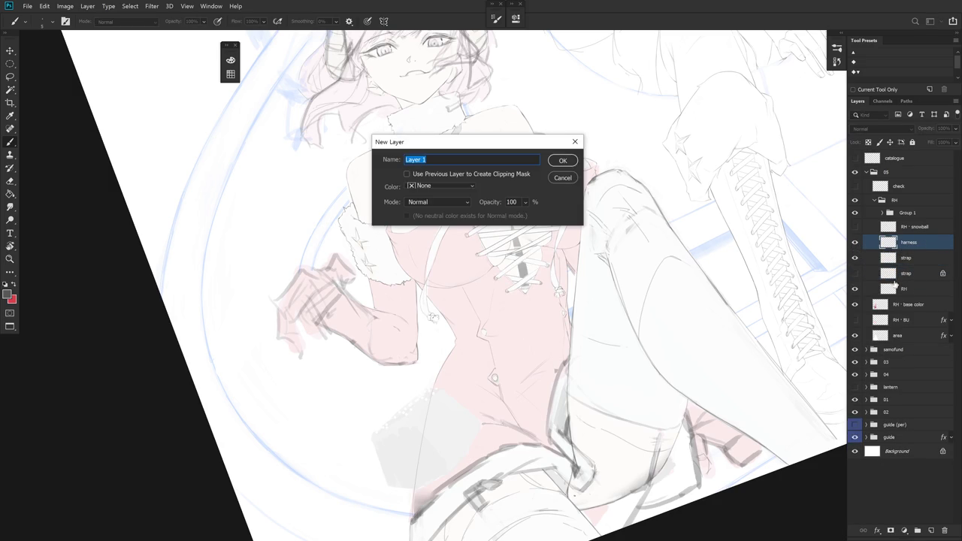
key("Escape")
left_click(903, 264)
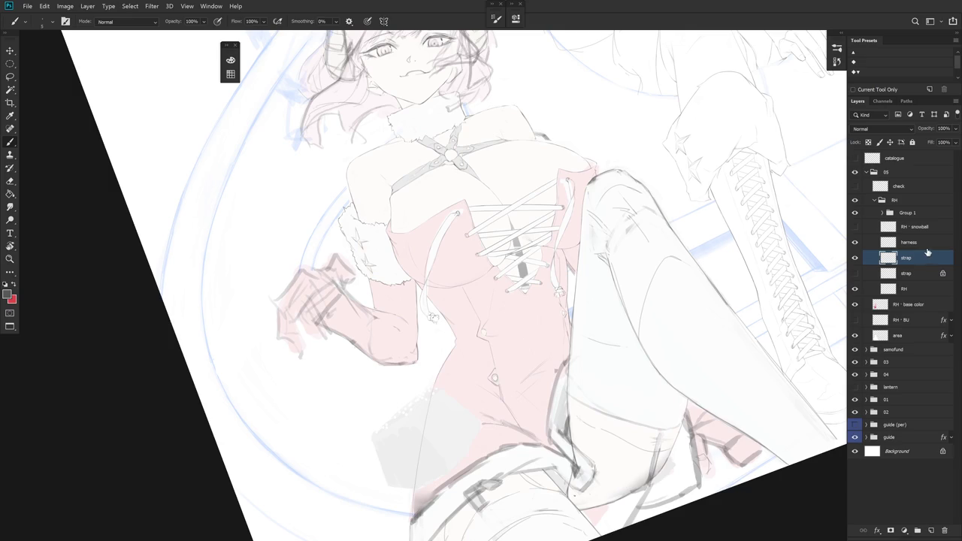
left_click(925, 243)
key("ctrl+shift+n")
key("Return")
- Hide the harness layer so the shadow stripe behind the laces shows light grey
mouse_move(614, 361)
left_mouse_down()
mouse_move(591, 353)
mouse_move(523, 173)
left_mouse_up()
scroll(590, 352, "up", 3)
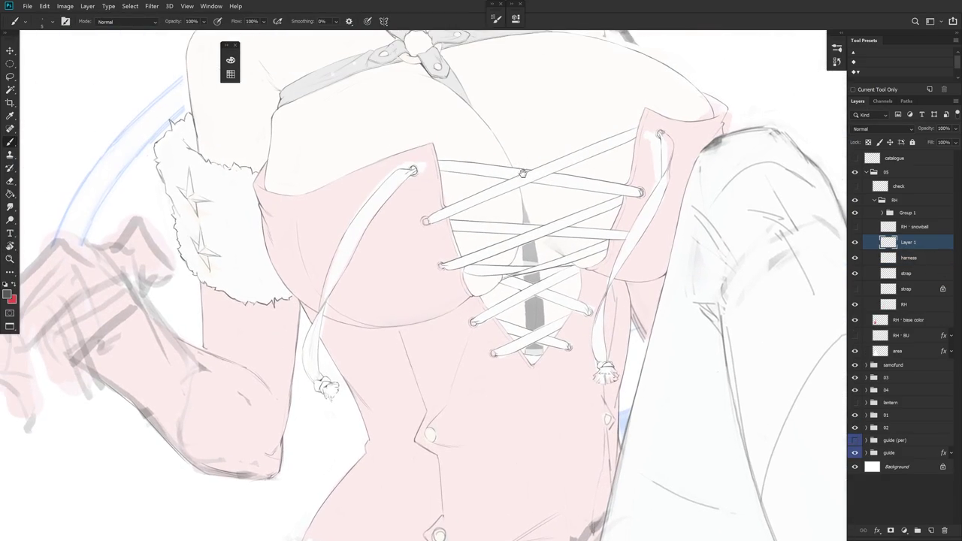
key("e")
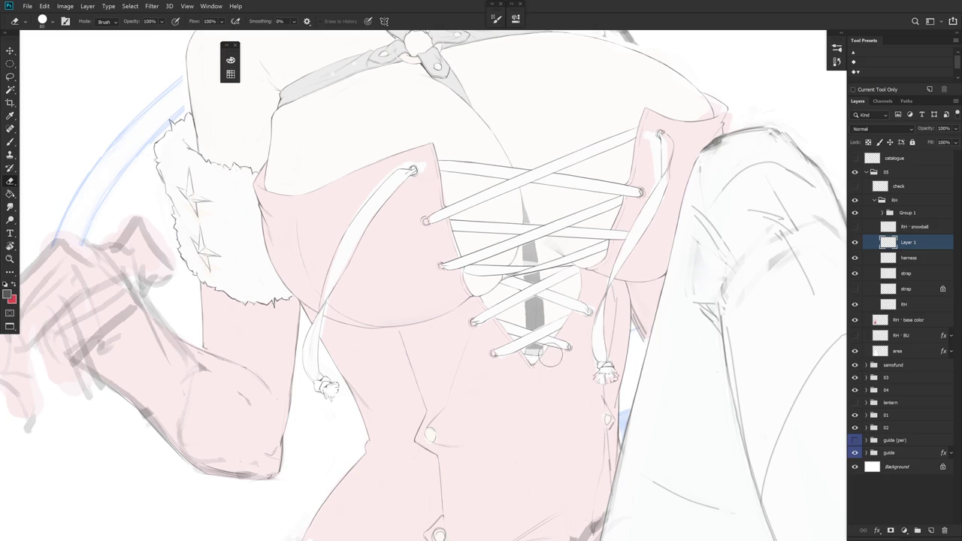
left_click(855, 258)
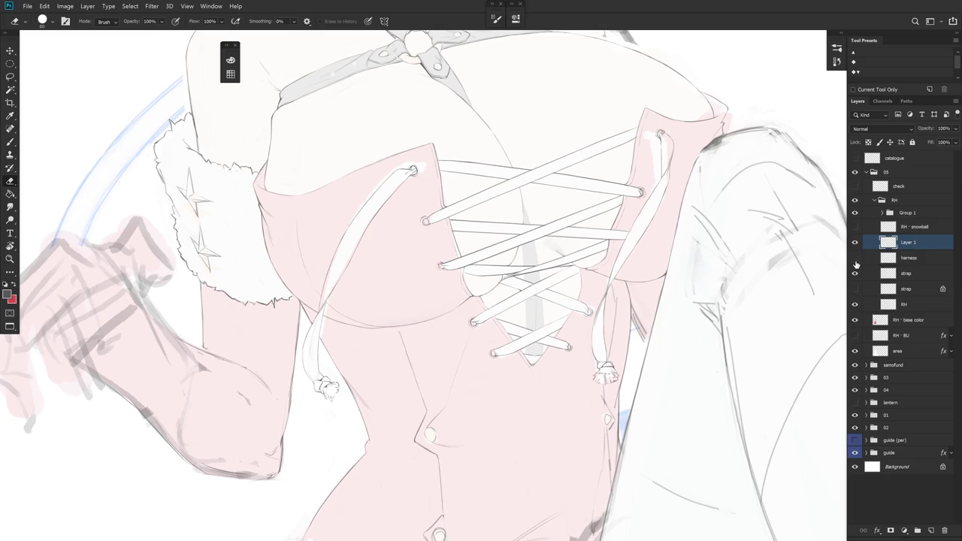
key("b")
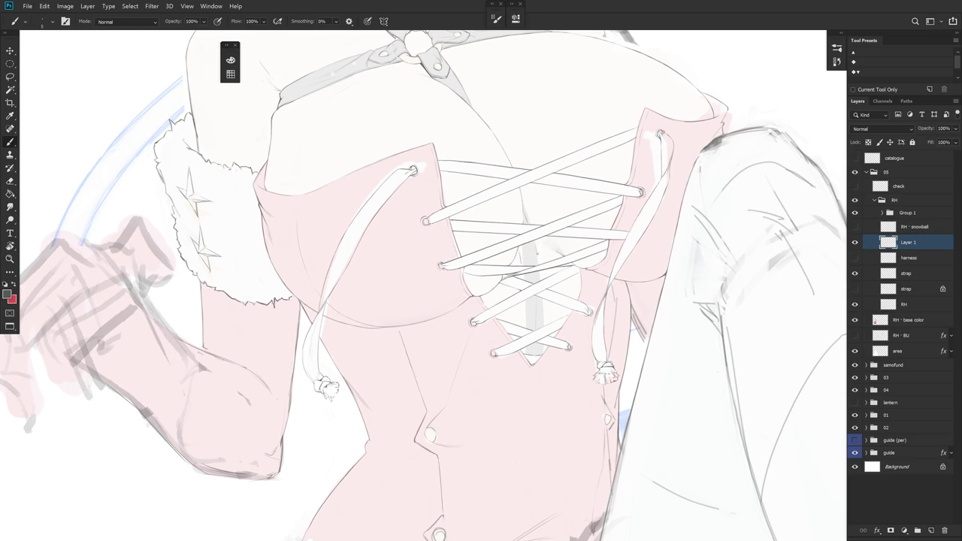
- Brush a thin grey strap down the lacing centre on Layer 1, redoing strokes and erasing its lower end
left_click_drag(537, 256, 543, 352)
key("ctrl+z")
left_click_drag(536, 242, 543, 322)
key("ctrl+z")
left_click_drag(529, 233, 544, 329)
left_click_drag(523, 274, 528, 352)
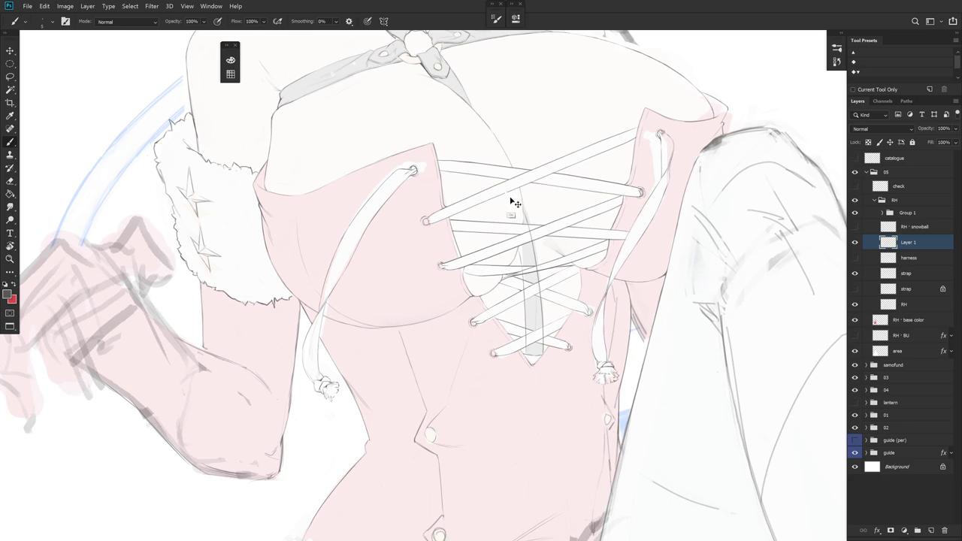
key("ctrl+z")
left_click_drag(521, 263, 525, 350)
key("e")
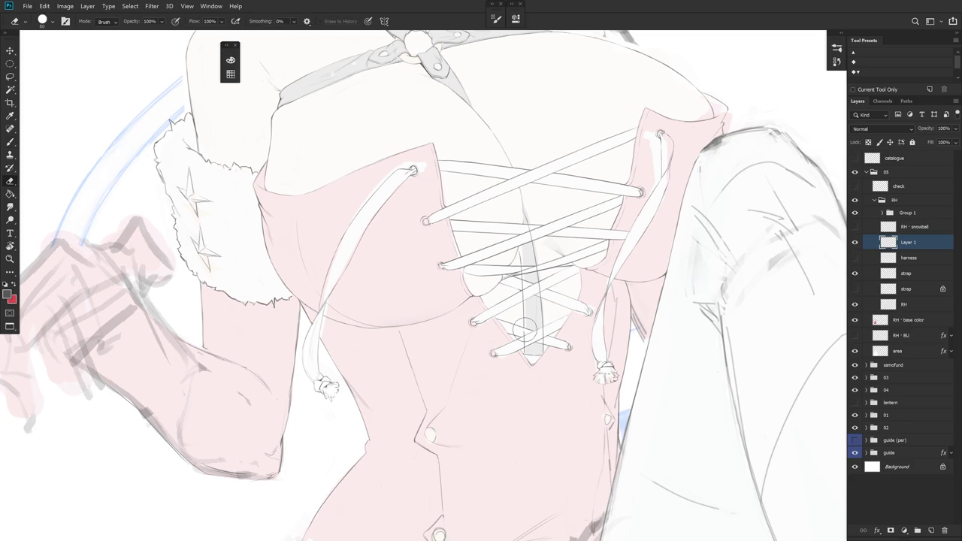
left_click_drag(525, 329, 526, 348)
- Zoom, tilt and shift the canvas view around the lacing while toggling between Brush and Eraser
scroll(532, 260, "up", 2)
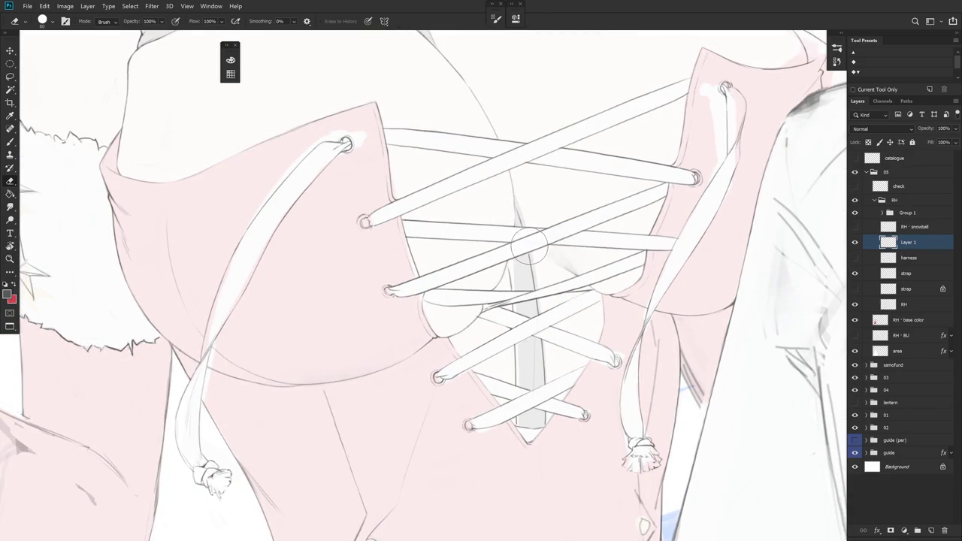
key("b")
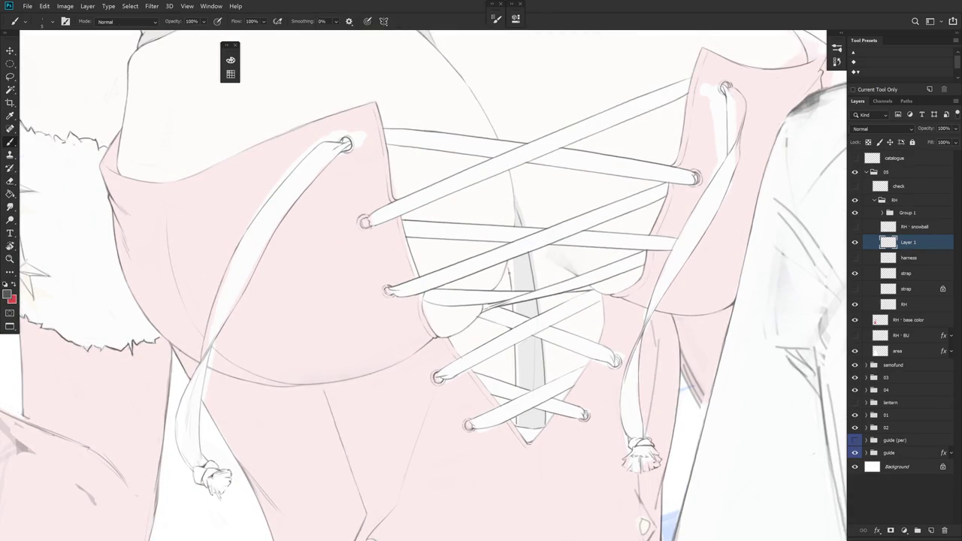
key("e")
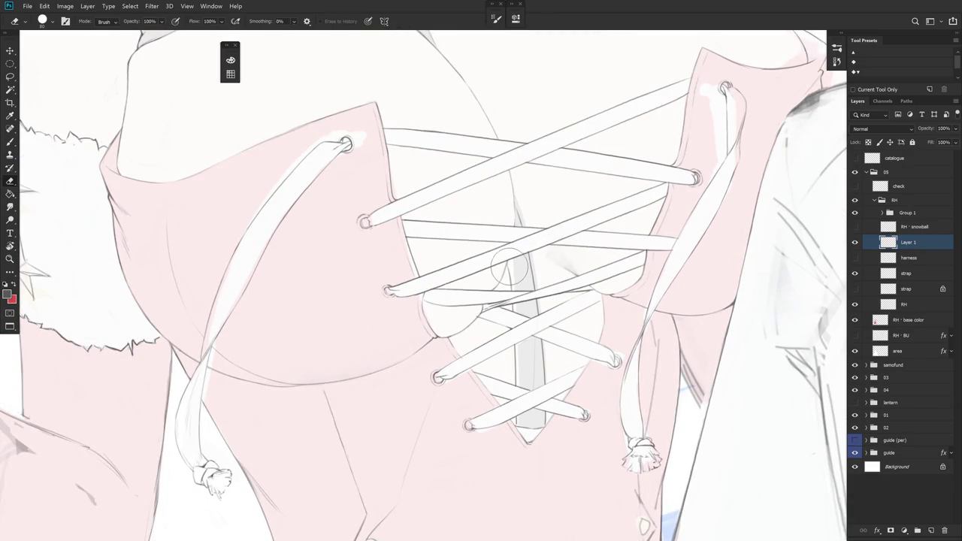
key("b")
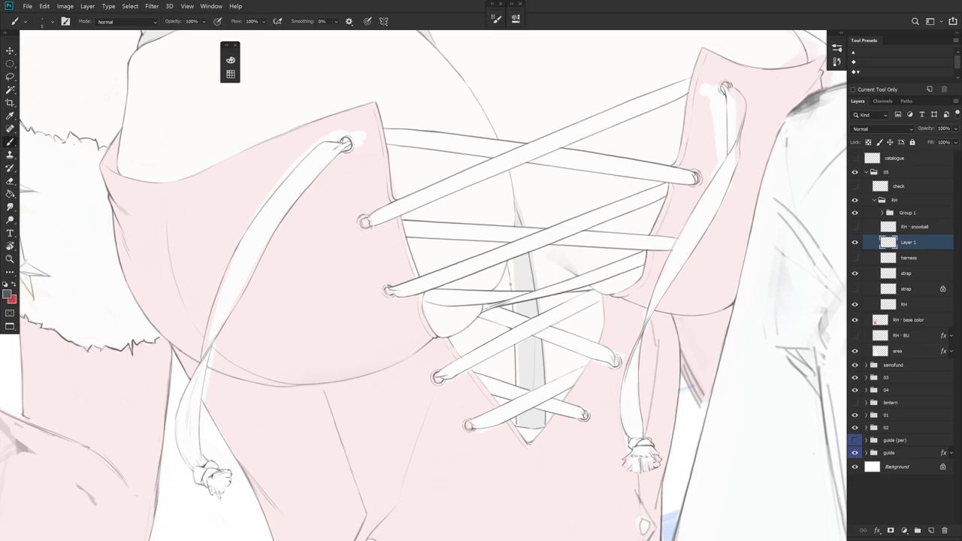
scroll(565, 339, "down", 2)
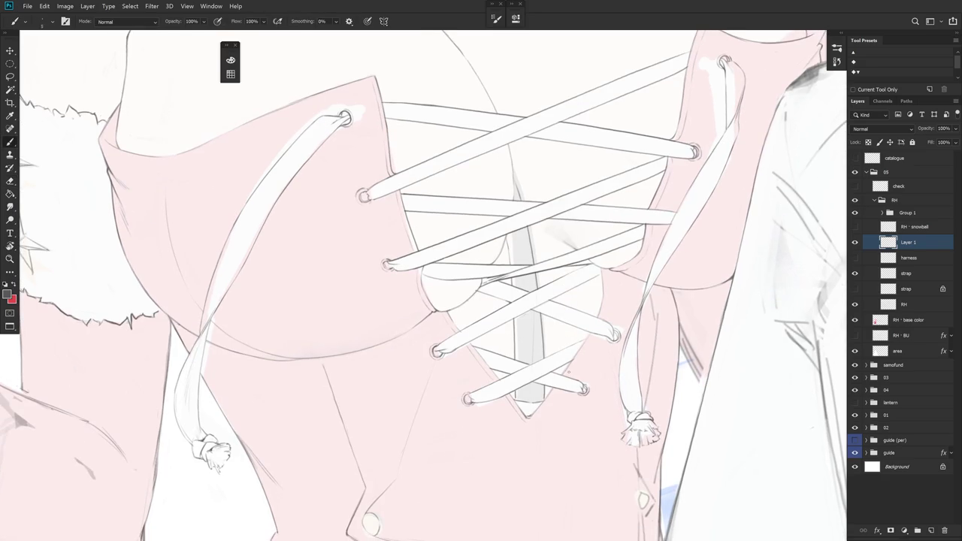
left_click_drag(584, 339, 558, 280)
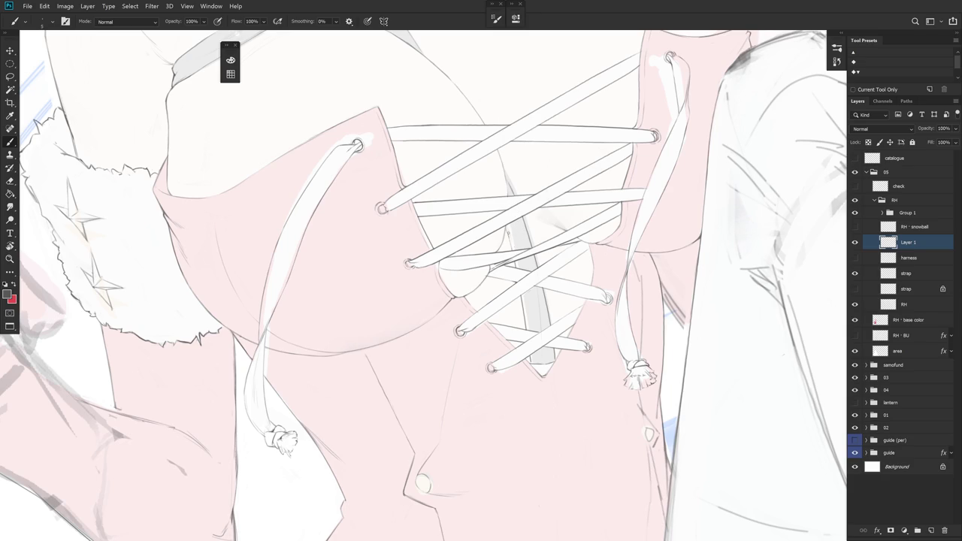
left_click_drag(602, 421, 586, 420)
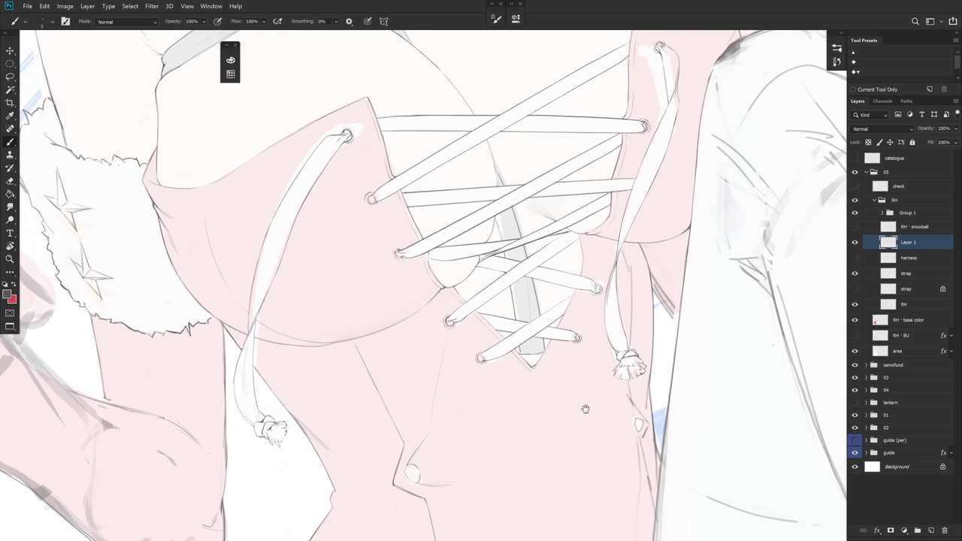
left_click(912, 303)
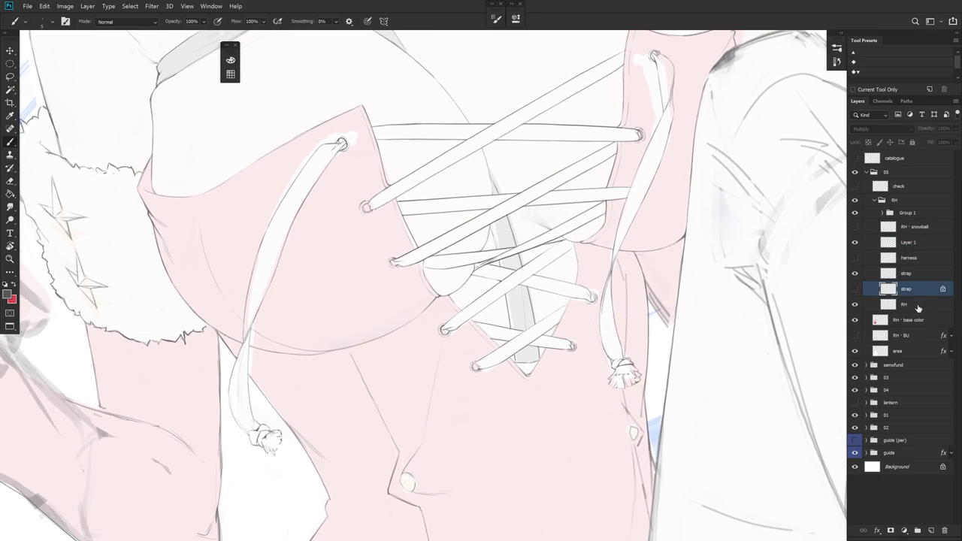
left_click_drag(473, 257, 451, 286)
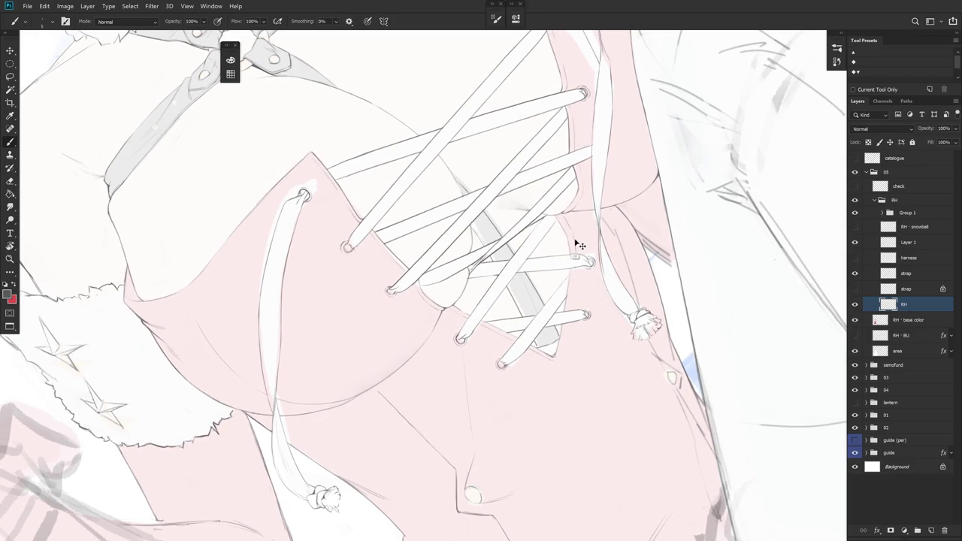
key("r")
left_click(598, 333)
left_click_drag(599, 334, 603, 278)
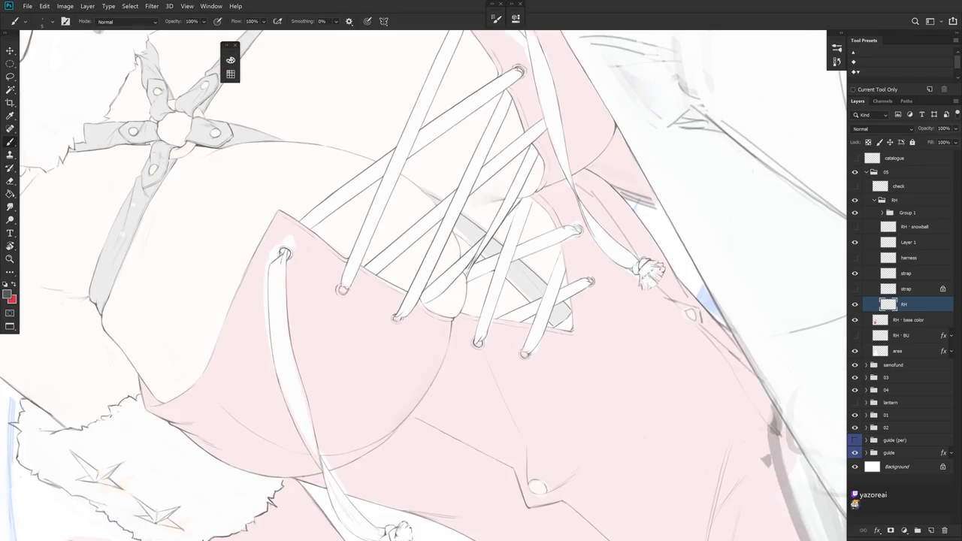
left_click_drag(562, 245, 569, 285)
left_click_drag(582, 404, 565, 393)
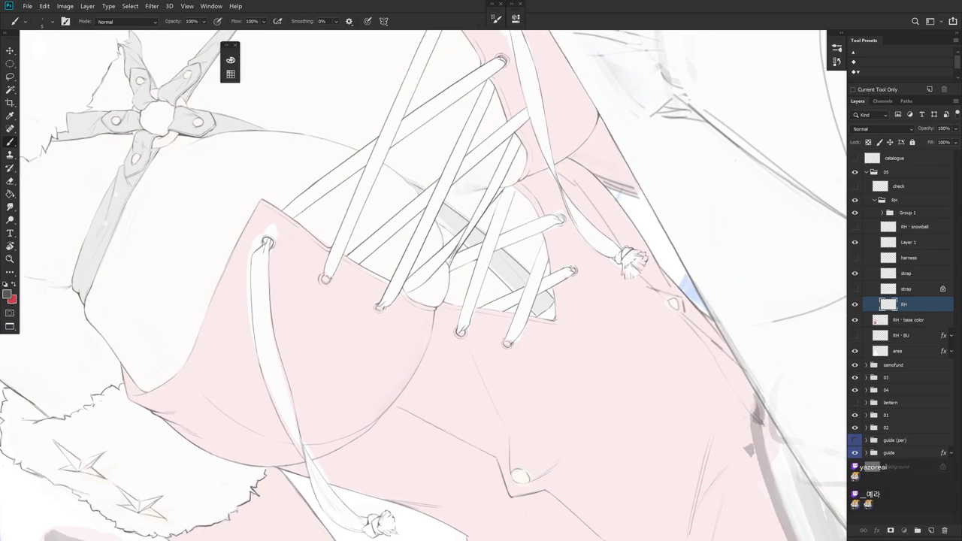
scroll(573, 301, "down", 5)
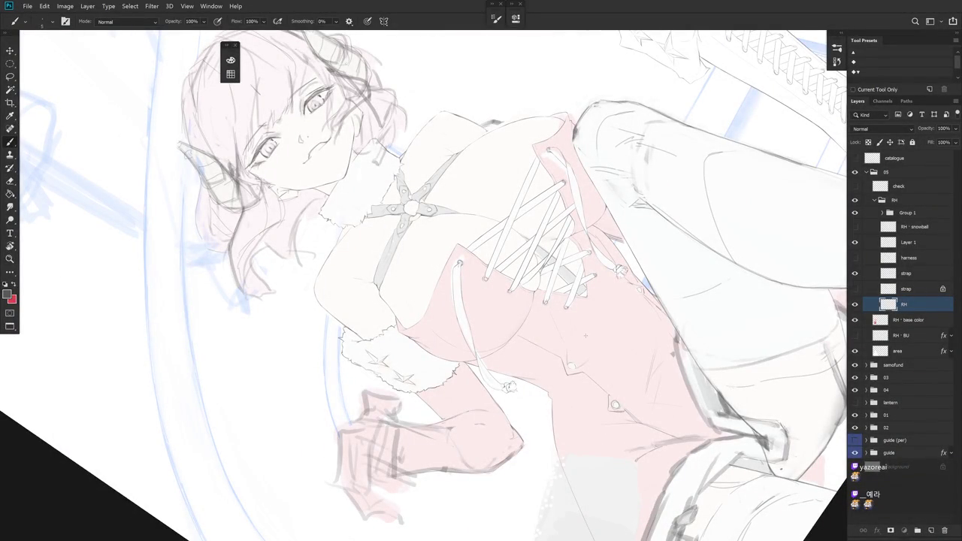
- Draw a short dark edge line along the grey strap's right side on the RH layer
scroll(581, 255, "up", 3)
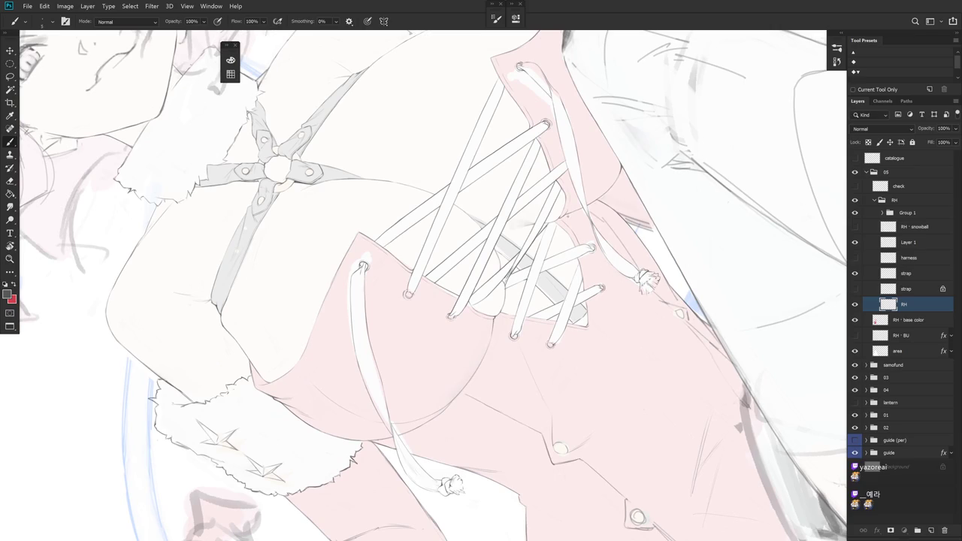
key("e")
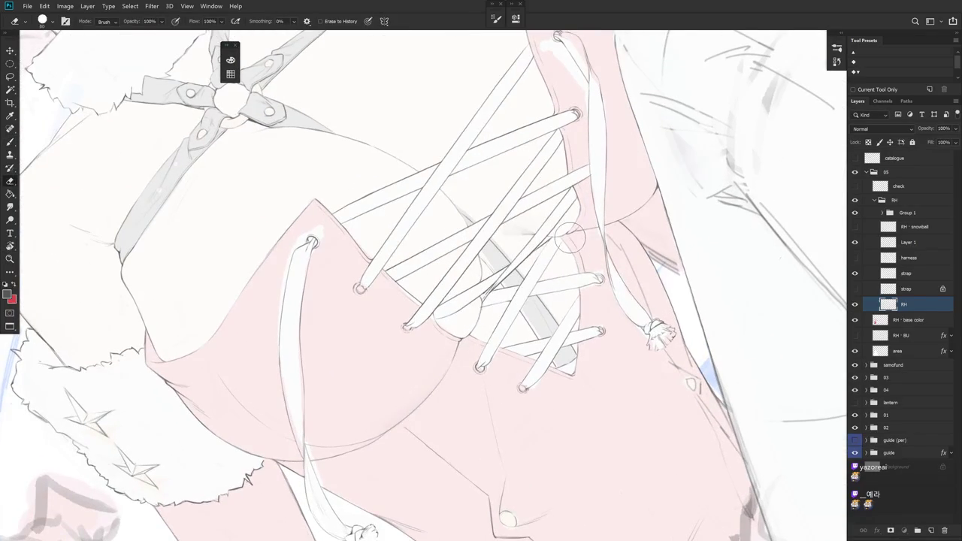
key("b")
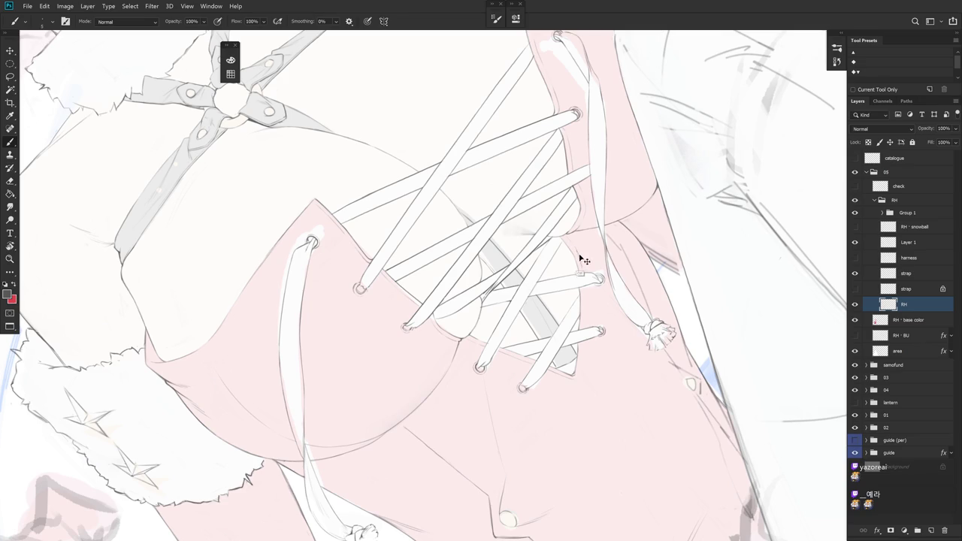
left_click_drag(583, 283, 581, 261)
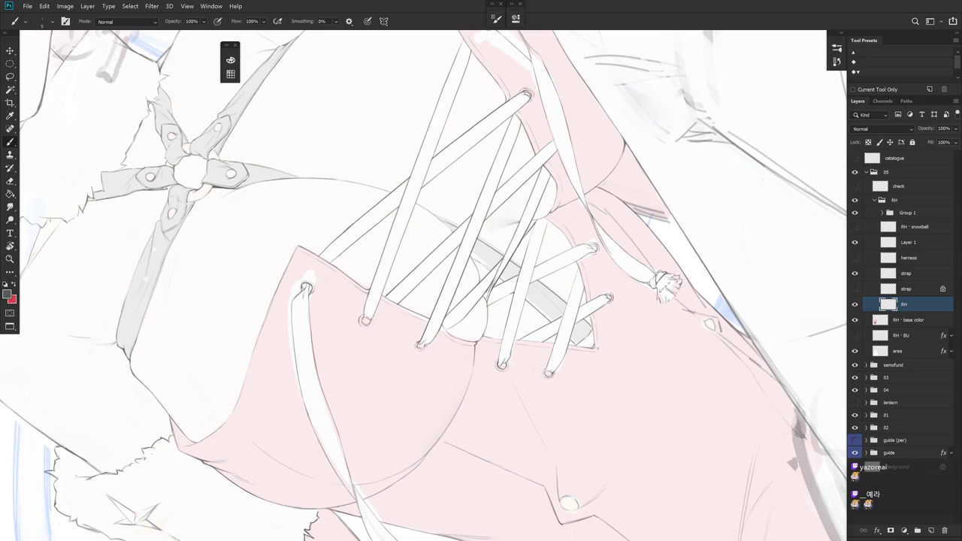
left_click_drag(598, 349, 598, 334)
key("e")
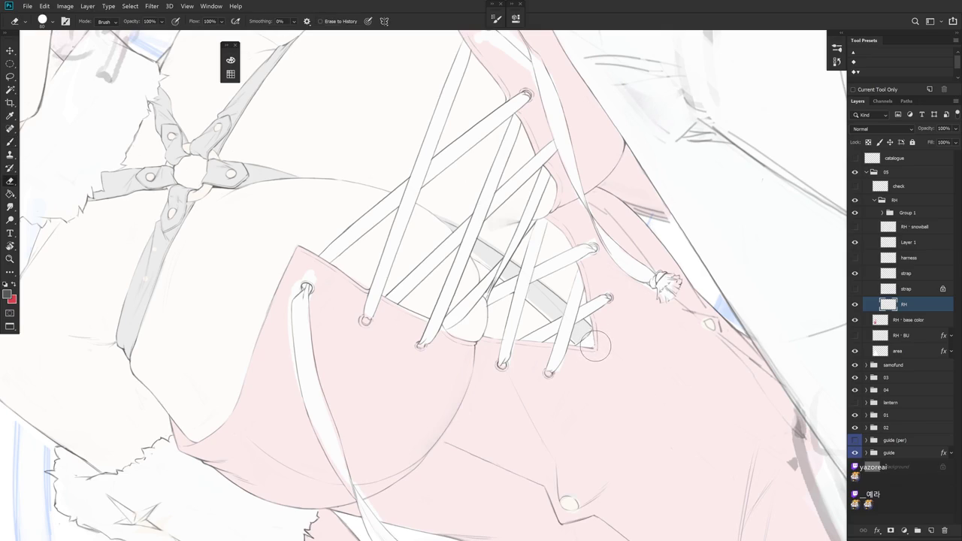
key("b")
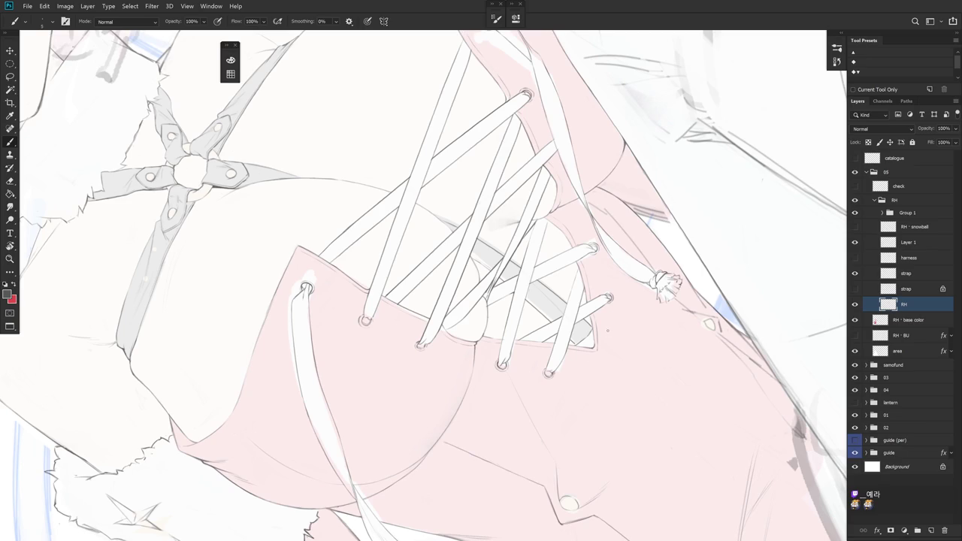
- Rotate the view so the laces run horizontally and shrink the eraser to size 20
mouse_move(607, 329)
left_mouse_down()
mouse_move(615, 365)
mouse_move(530, 353)
left_mouse_up()
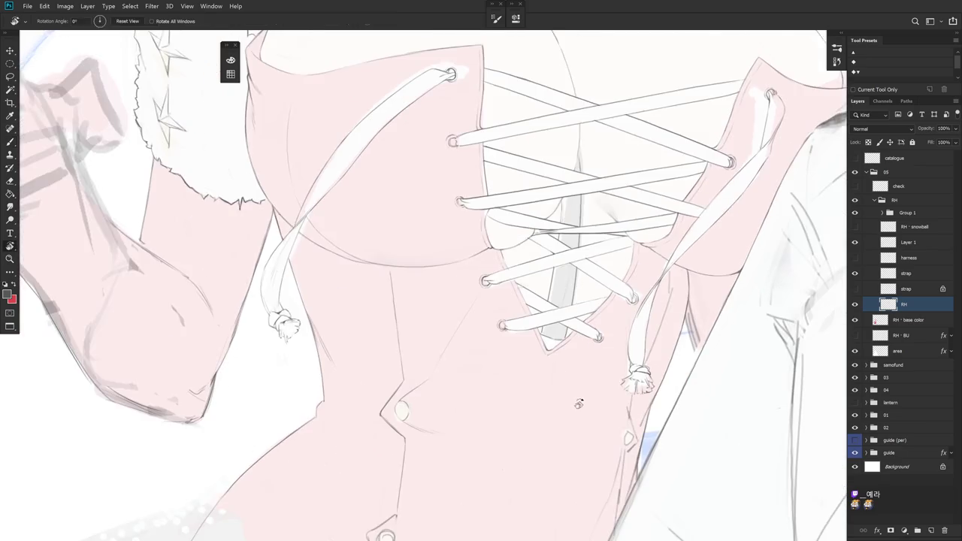
key("e")
key("bracketleft")
key("bracketleft")
key("bracketleft")
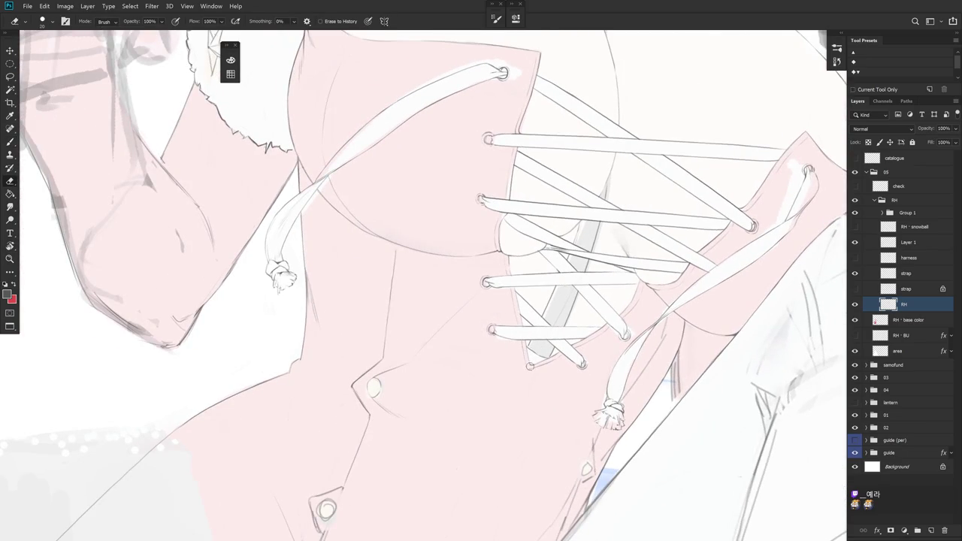
key("b")
left_click_drag(563, 401, 601, 317)
- Straighten the canvas view upright and delete the harness layer
scroll(585, 318, "down", 3)
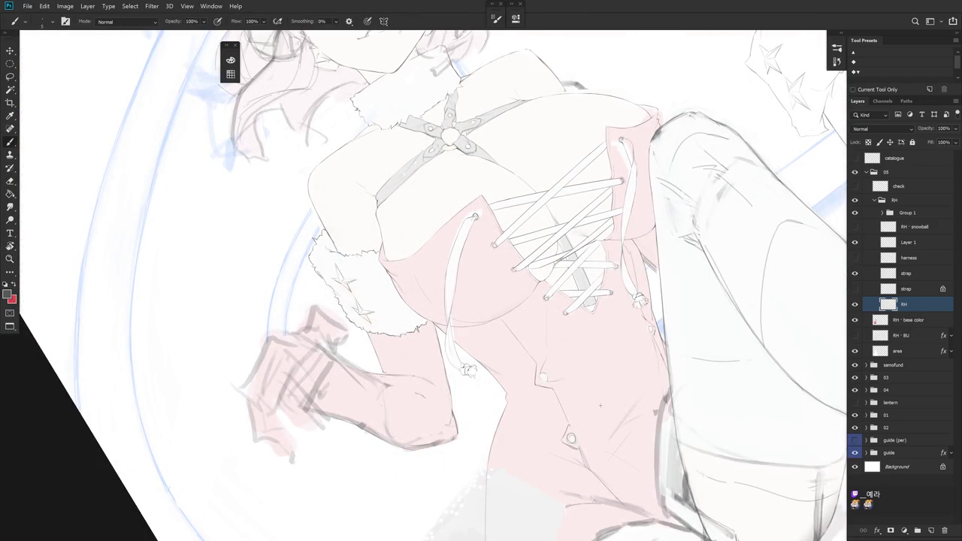
left_click_drag(599, 405, 752, 338)
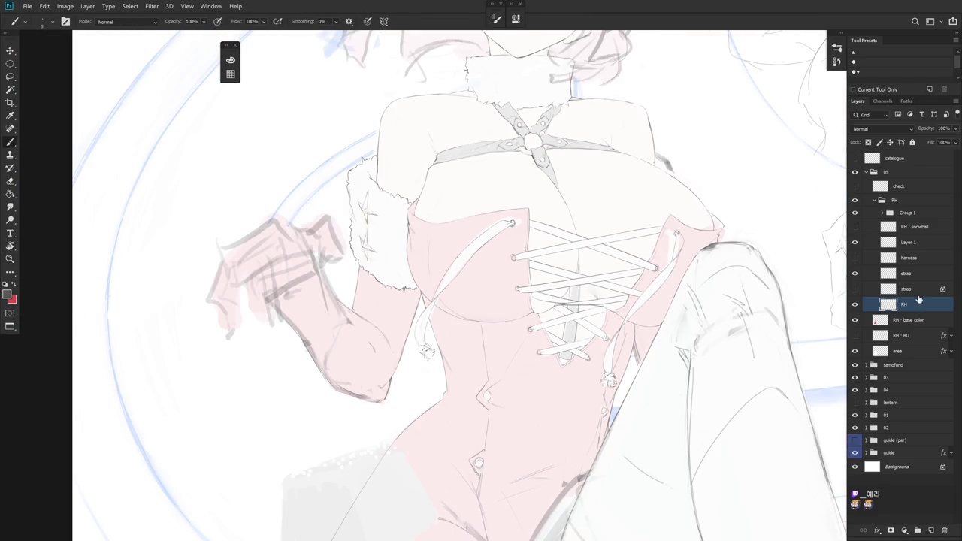
left_click(910, 259)
key("Delete")
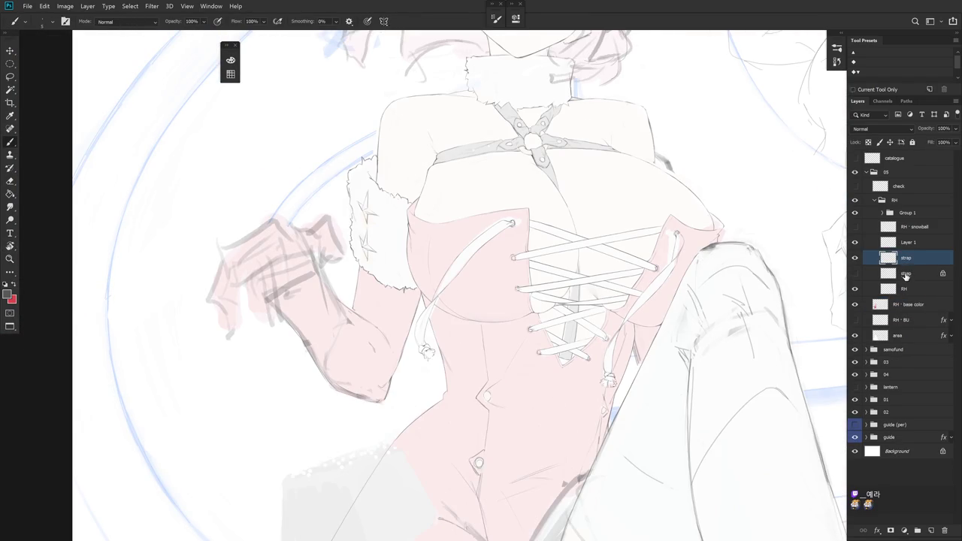
- Set the RH · base color layer's opacity to 80%
left_click(909, 305)
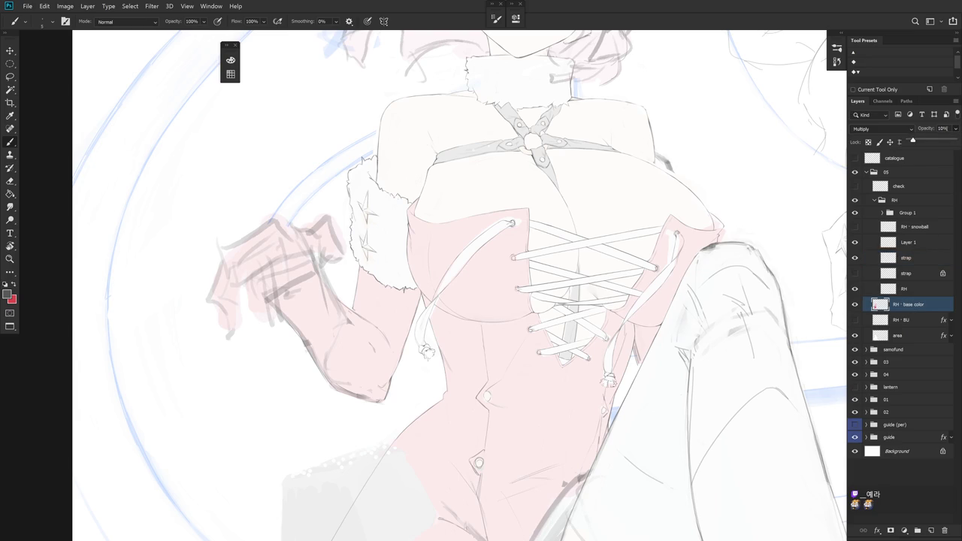
type("80")
key("Return")
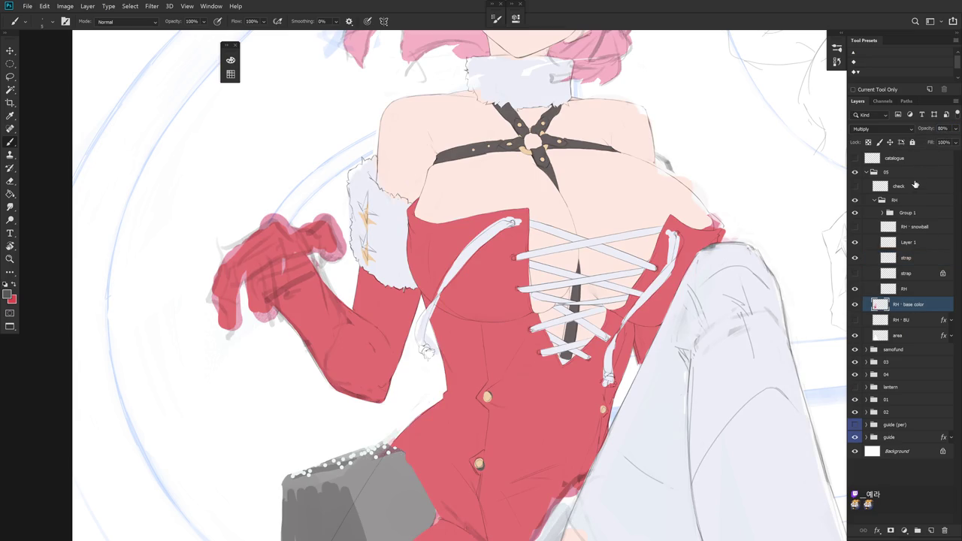
- Darken the inner lining's left edge and extend its tip below the lacing
scroll(542, 314, "up", 4)
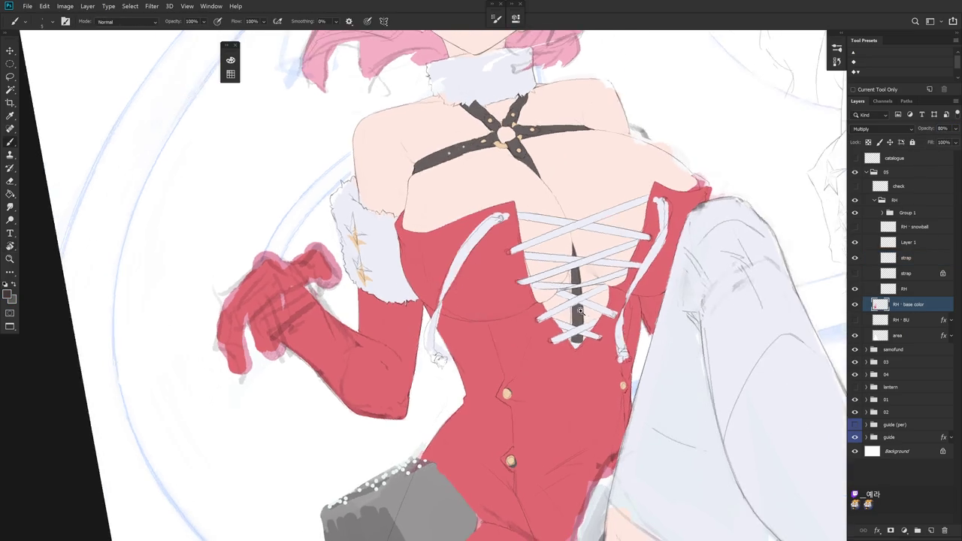
left_click_drag(562, 300, 566, 373)
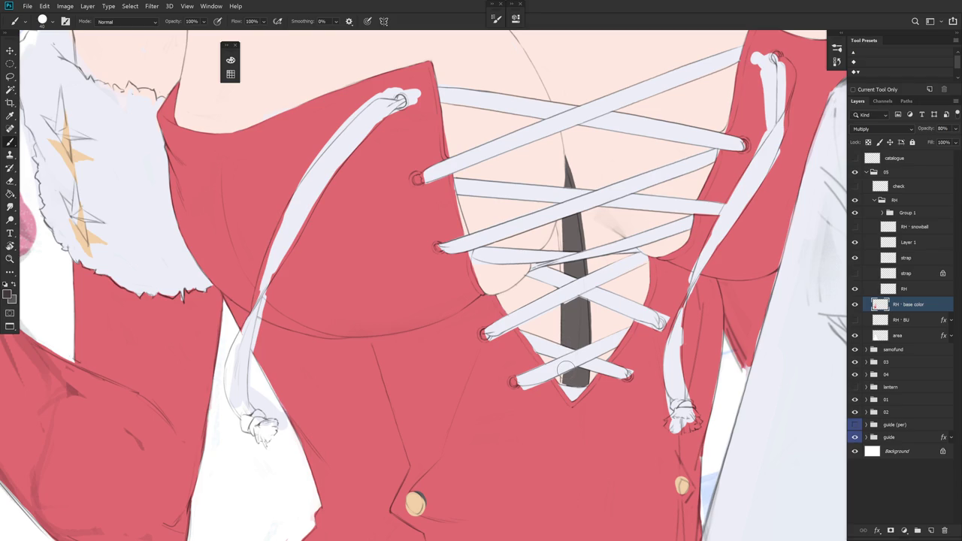
left_click_drag(564, 373, 562, 385)
- Sample the dress red and dark lining colours, then tilt the canvas view about 20 degrees
left_click(569, 385, "alt")
left_click(584, 385, "alt")
left_click(633, 365, "alt")
left_click_drag(658, 320, 527, 421)
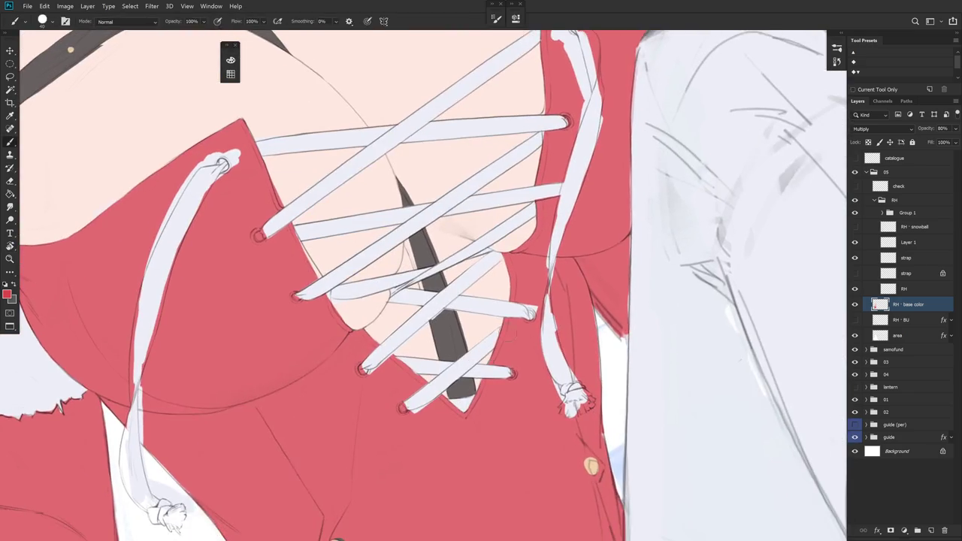
left_click_drag(481, 278, 502, 320)
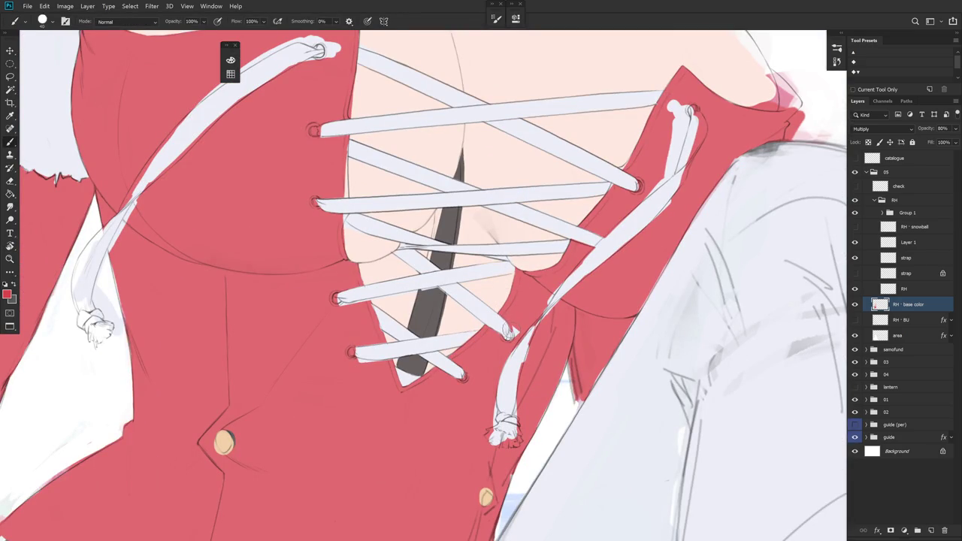
left_click_drag(509, 331, 521, 322)
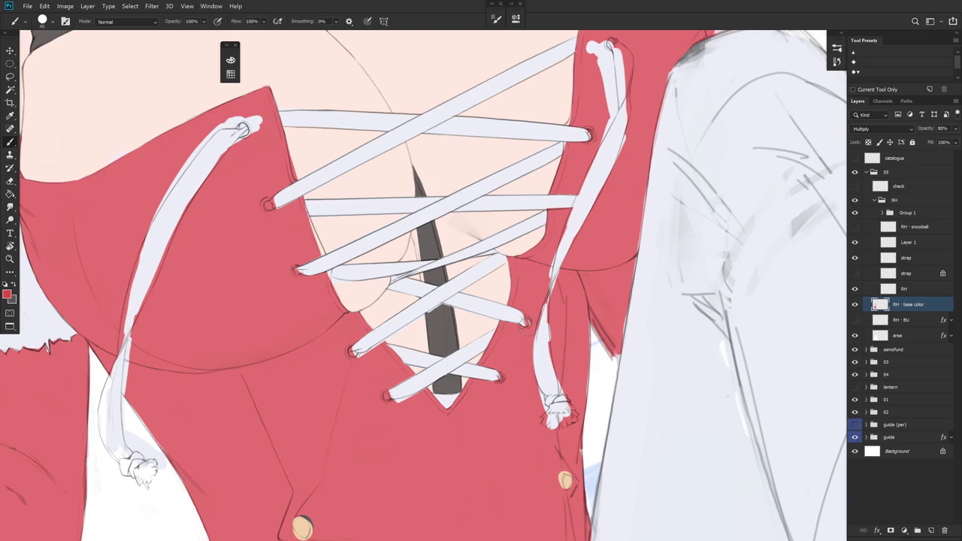
scroll(545, 331, "down", 2)
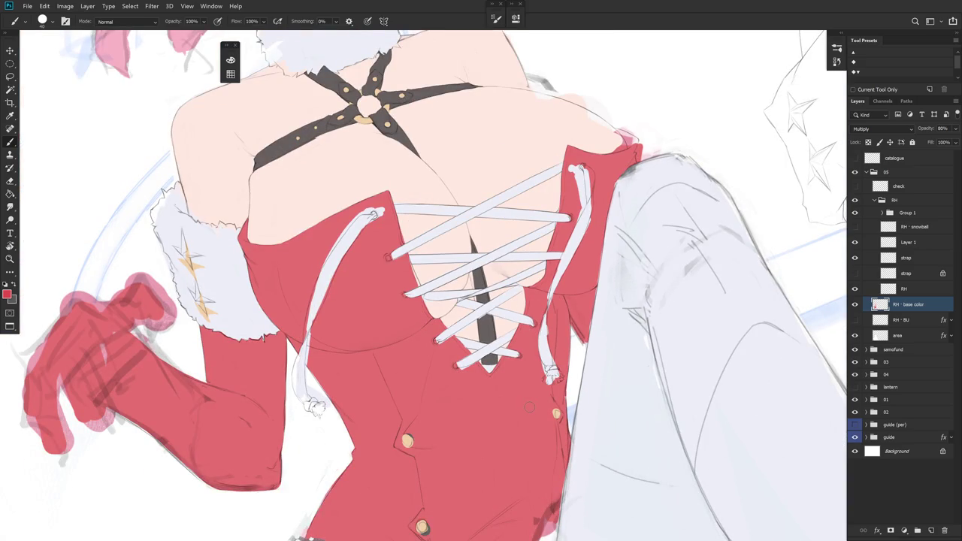
- Paint a white stroke along the right lace, sampling between lace white and dress red
left_click_drag(530, 407, 539, 376)
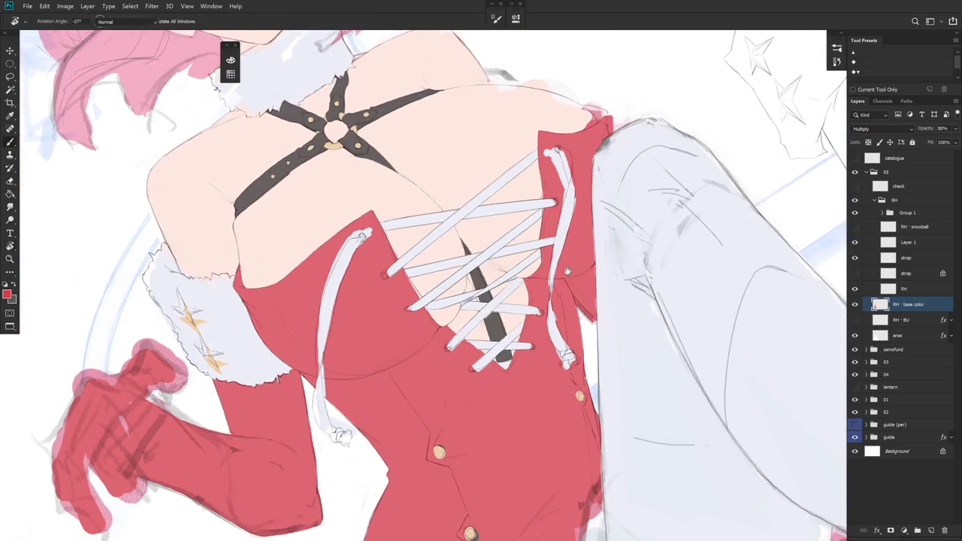
scroll(548, 264, "up", 2)
left_click_drag(543, 264, 544, 288)
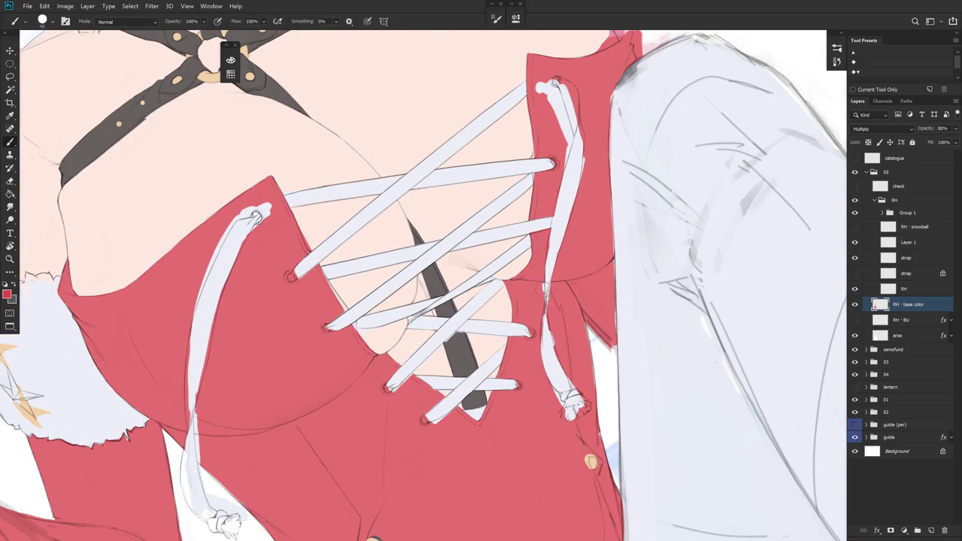
left_click(554, 219, "alt")
left_click(547, 284, "alt")
left_click(550, 324, "alt")
left_click(551, 328, "alt")
mouse_move(568, 252)
left_mouse_down()
mouse_move(552, 292)
mouse_move(524, 265)
left_mouse_up()
left_click(539, 292, "alt")
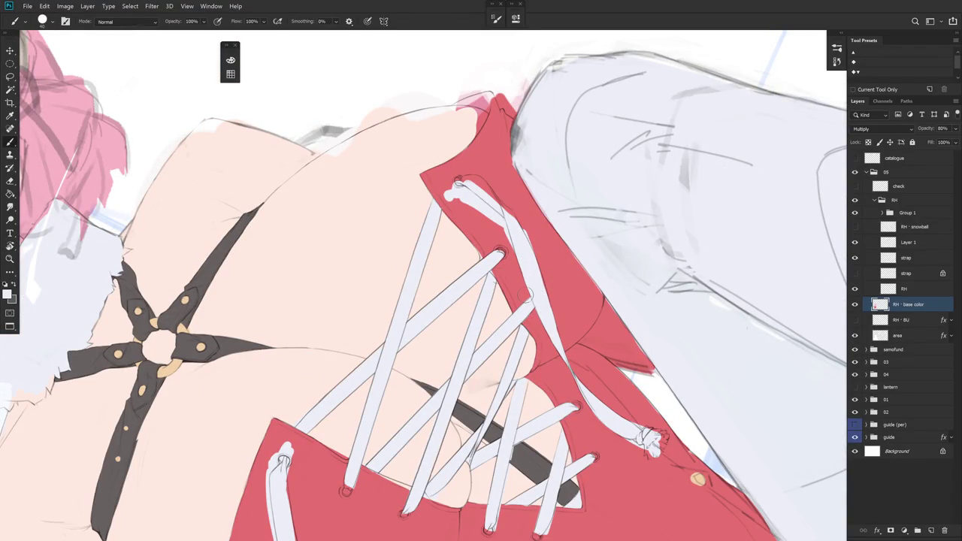
left_click(500, 265, "alt")
- Turn the view horizontal and fill the top lace loop's gaps with dress red
left_click_drag(485, 257, 516, 345)
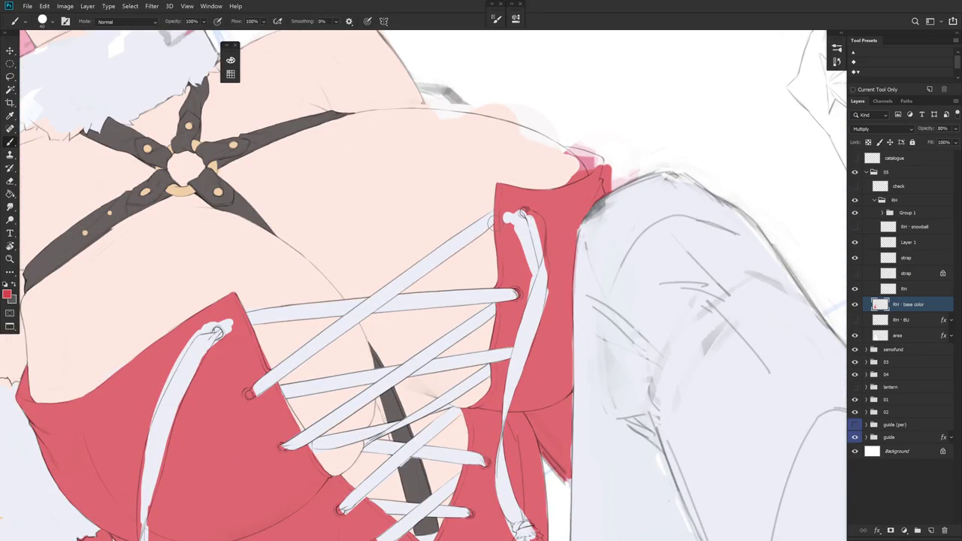
mouse_move(504, 212)
left_mouse_down()
mouse_move(524, 218)
mouse_move(528, 233)
left_mouse_up()
left_click(520, 213, "alt")
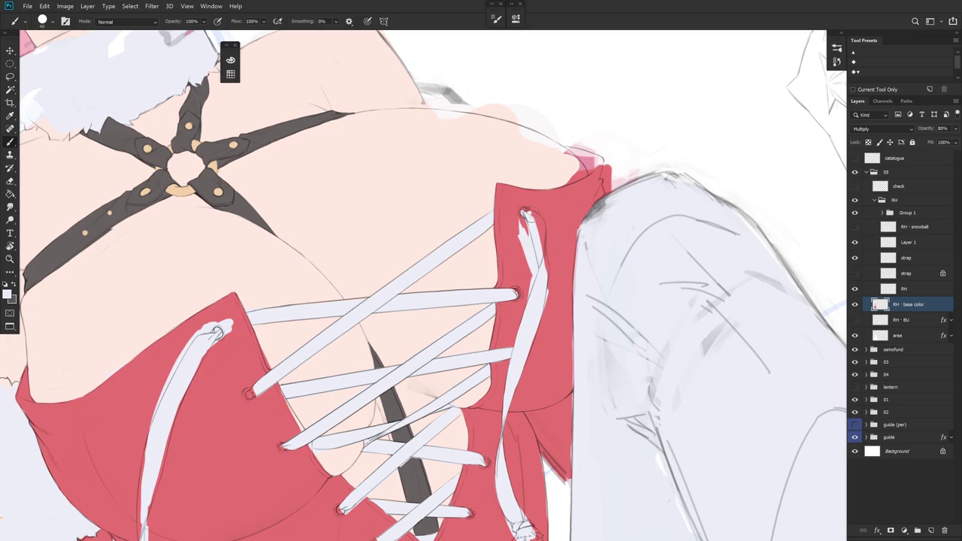
left_click(524, 239, "alt")
left_click_drag(525, 231, 539, 271)
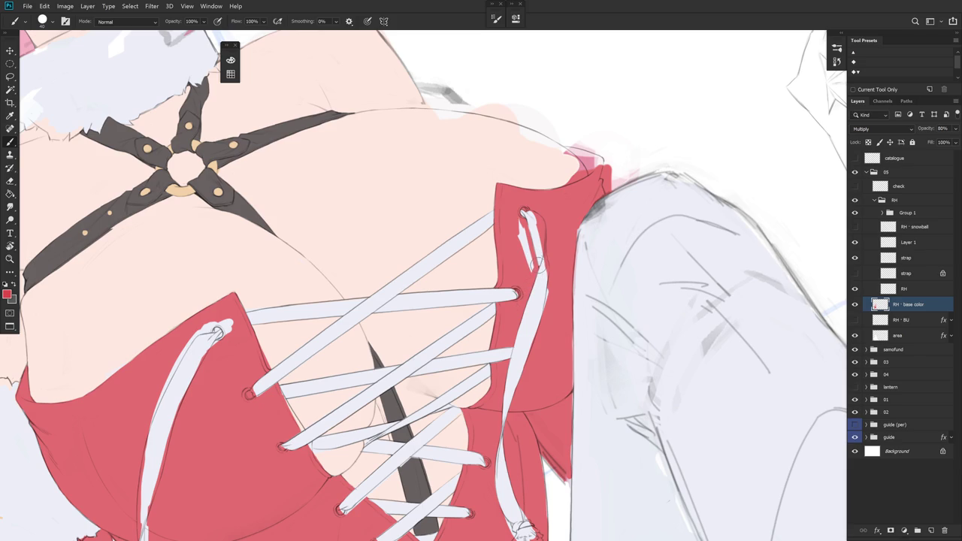
left_click(521, 218, "alt")
left_click_drag(520, 220, 533, 267)
- Brighten the lace strand below the upper eyelet, trim its right edge red, and repaint the top loop light grey-white
left_click(539, 249, "alt")
mouse_move(542, 269)
left_mouse_down()
mouse_move(542, 234)
mouse_move(542, 285)
left_mouse_up()
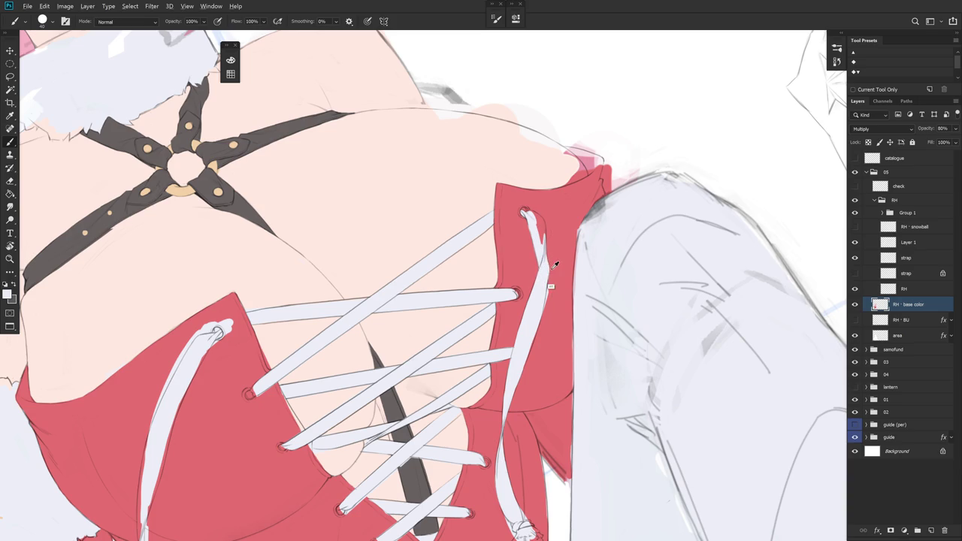
left_click(550, 283, "alt")
left_click_drag(548, 290, 545, 309)
left_click(533, 215, "alt")
left_click_drag(532, 215, 540, 224)
- Zoom in on the right lace's tassel knot and brighten its left side with sampled white
scroll(594, 269, "down", 3)
scroll(581, 365, "up", 1)
scroll(581, 365, "up", 1)
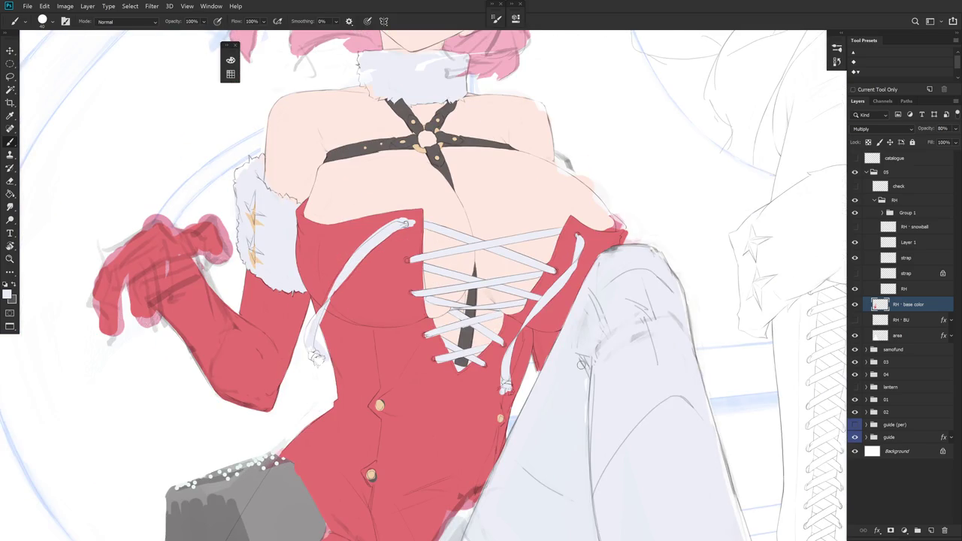
scroll(500, 372, "up", 1)
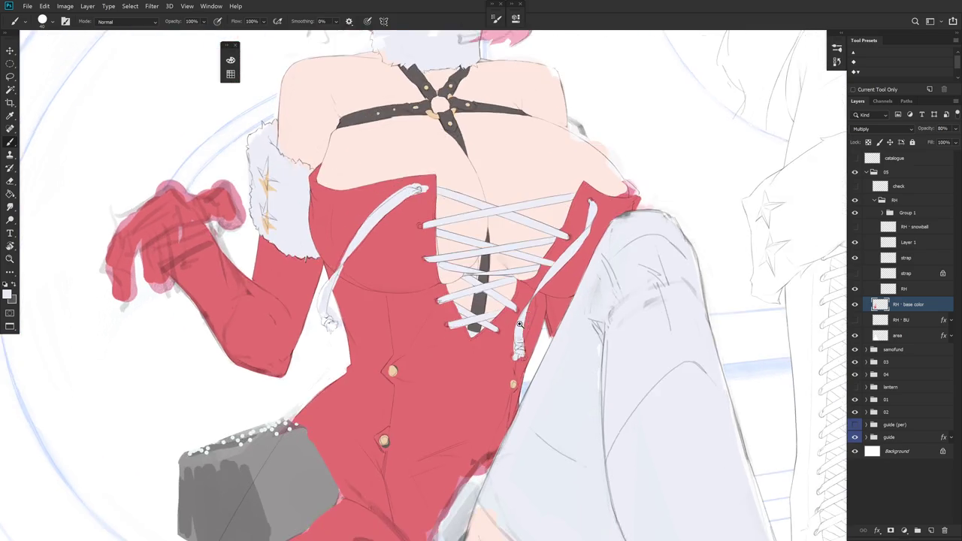
scroll(500, 372, "up", 2)
left_click(498, 360, "alt")
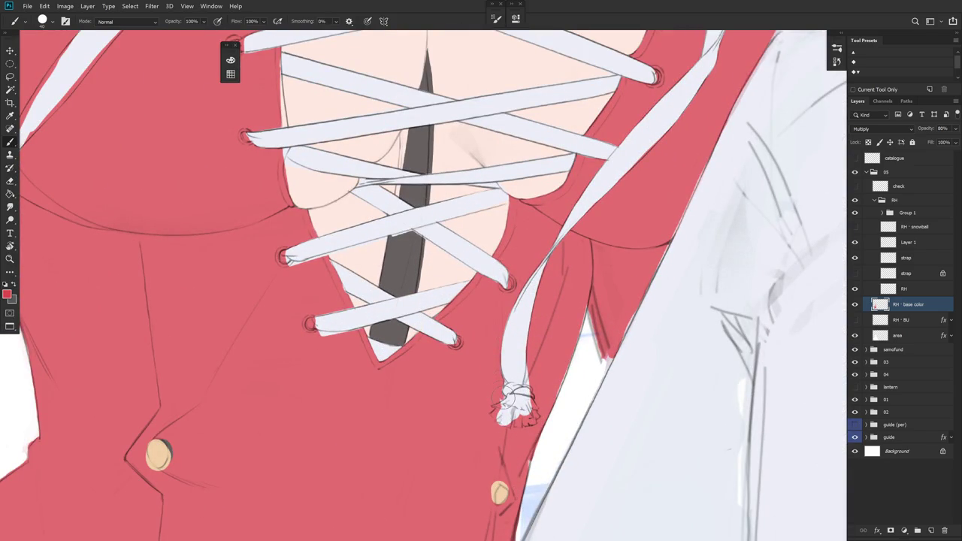
left_click(508, 403, "alt")
mouse_move(505, 405)
left_mouse_down()
mouse_move(490, 404)
mouse_move(498, 415)
left_mouse_up()
- Paint white over the red specks on the knot, resampling red and white nearby
left_click(497, 425, "alt")
left_click(500, 415, "alt")
left_click(519, 433, "alt")
left_click(519, 434, "alt")
mouse_move(529, 415)
left_mouse_down()
mouse_move(532, 424)
mouse_move(529, 406)
left_mouse_up()
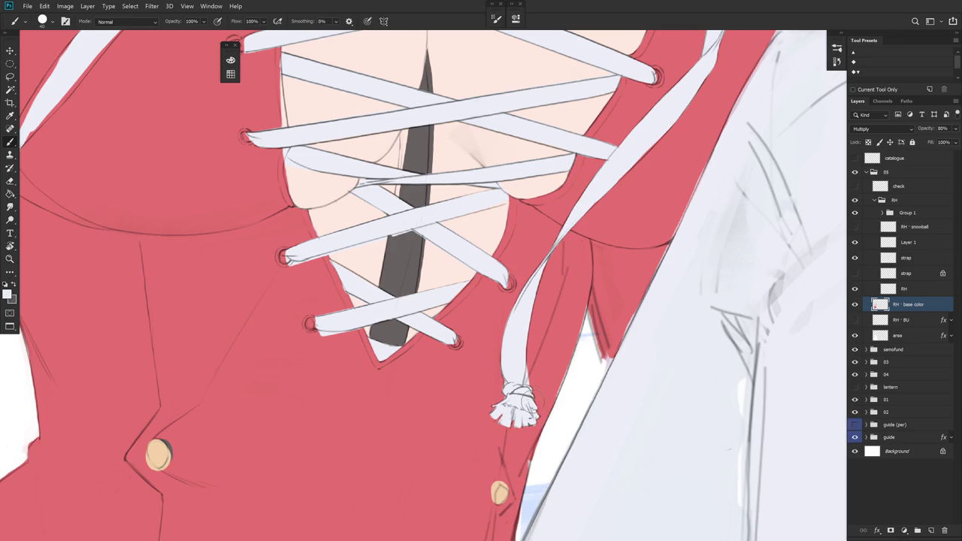
left_click(531, 379, "alt")
scroll(543, 374, "down", 3)
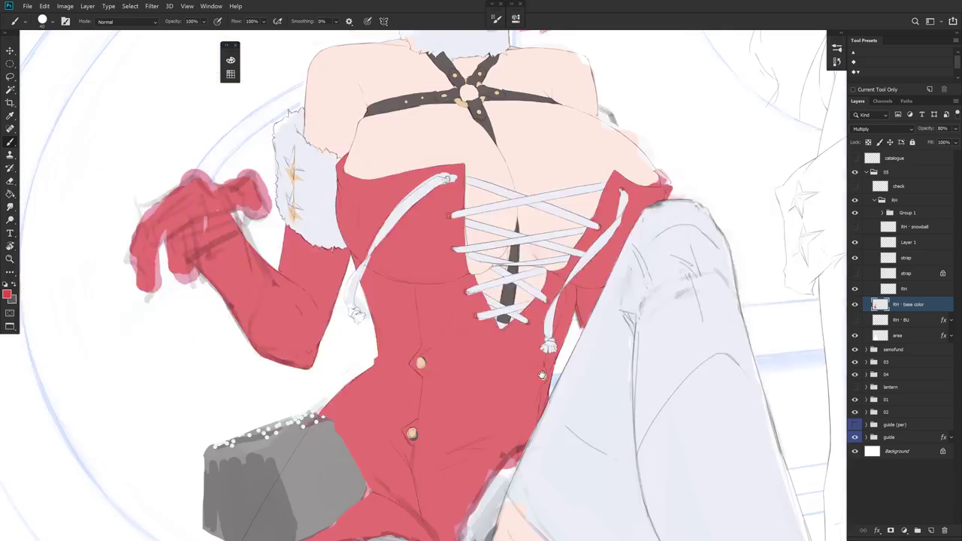
left_click_drag(580, 395, 576, 335)
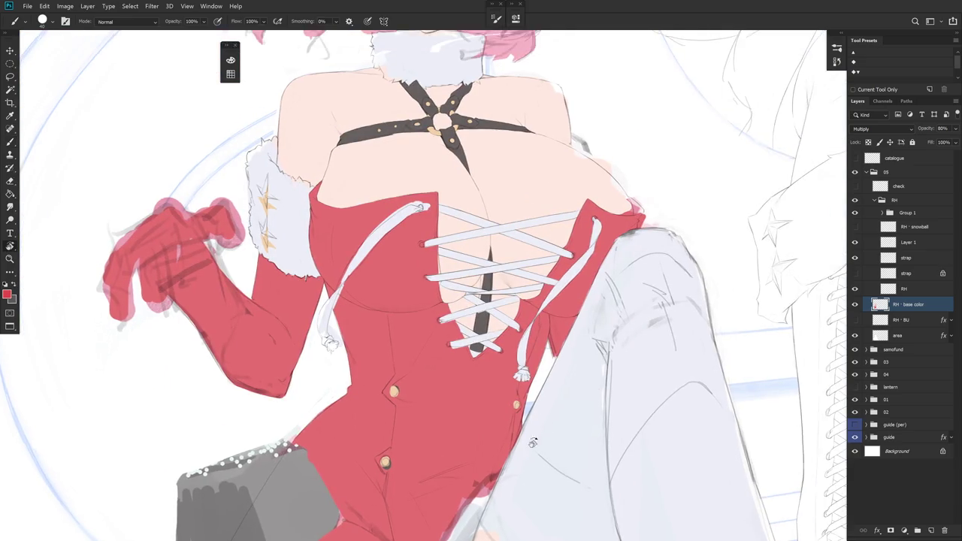
scroll(550, 284, "up", 2)
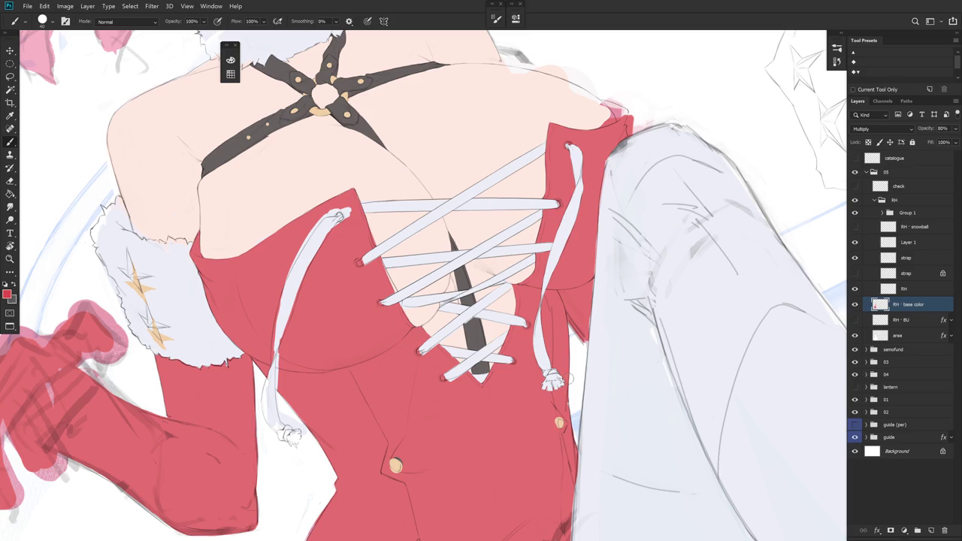
scroll(433, 286, "down", 3)
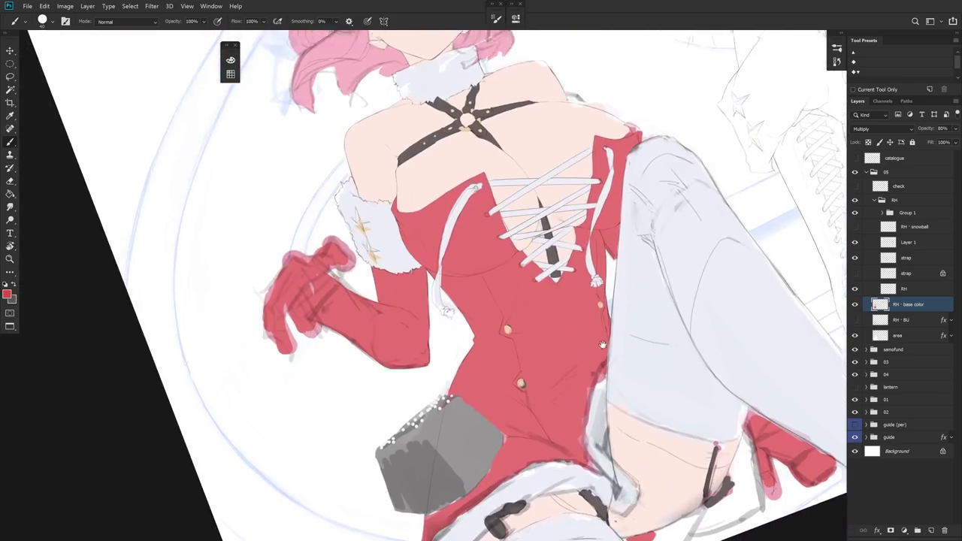
left_click_drag(579, 339, 584, 392)
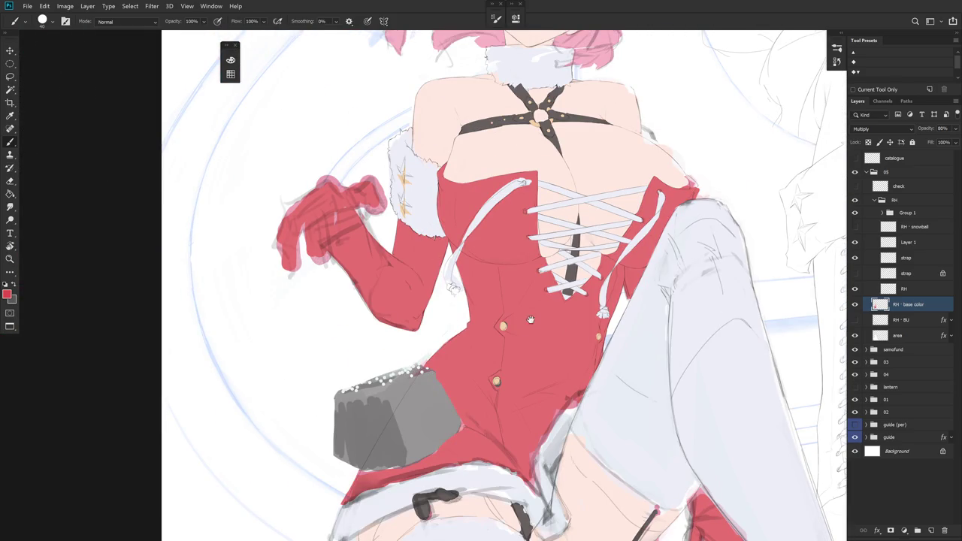
left_click_drag(530, 320, 515, 359)
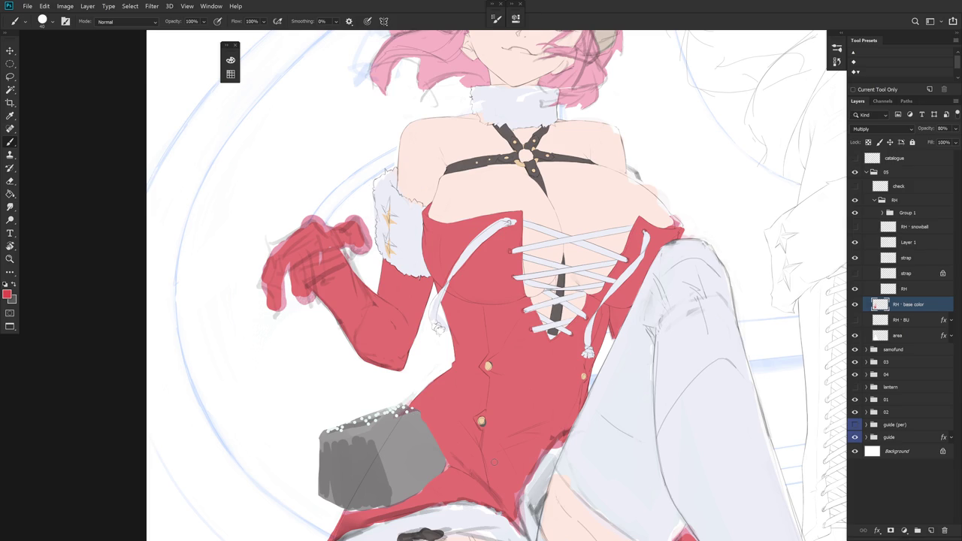
- Fill the strap tip beside the eyelet with white, swapping between red and white colours
scroll(530, 260, "up", 3)
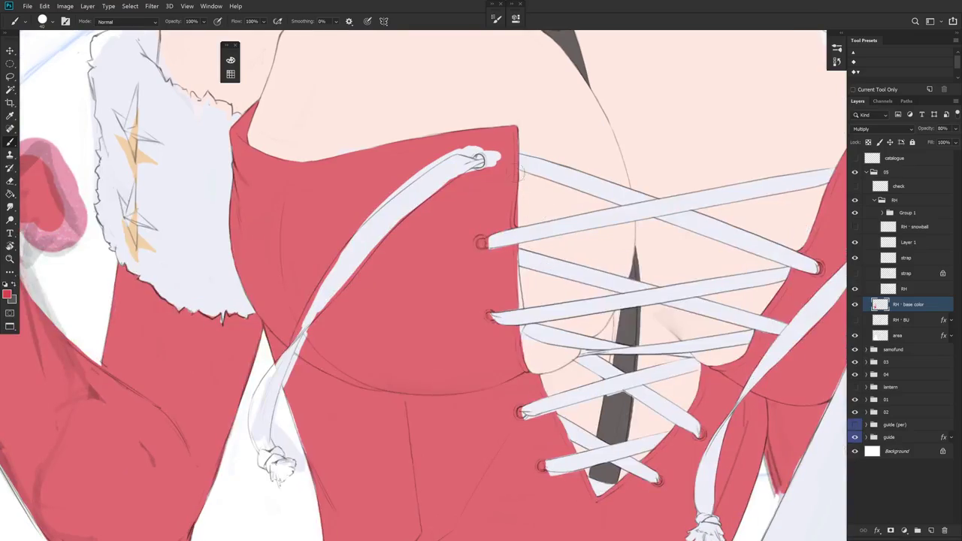
left_click(522, 184, "alt")
left_click(517, 215, "alt")
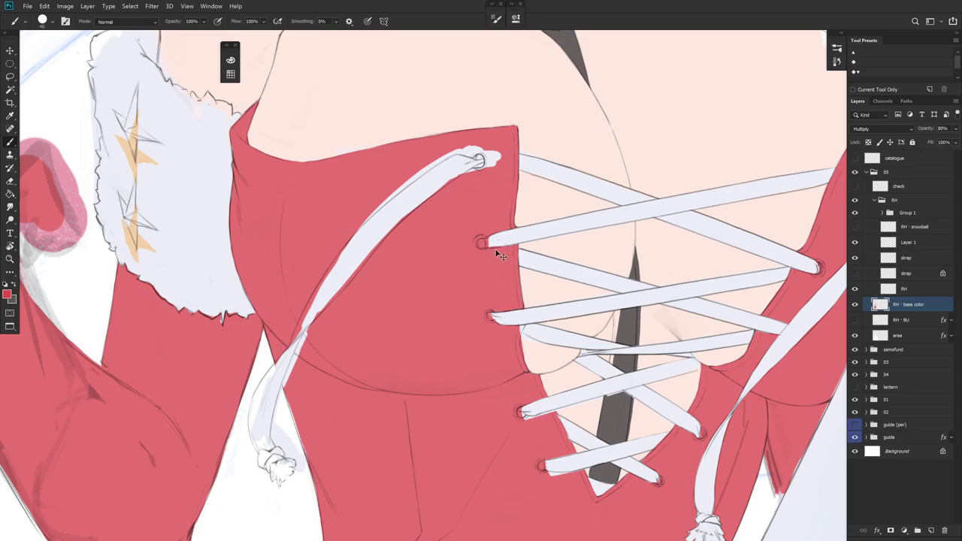
key("x")
left_click(493, 240)
key("x")
- Extend pale skin over the red edge by the eyelet and paint a pale lace-end shape beside it
left_click_drag(593, 376, 537, 323)
left_click(474, 281, "alt")
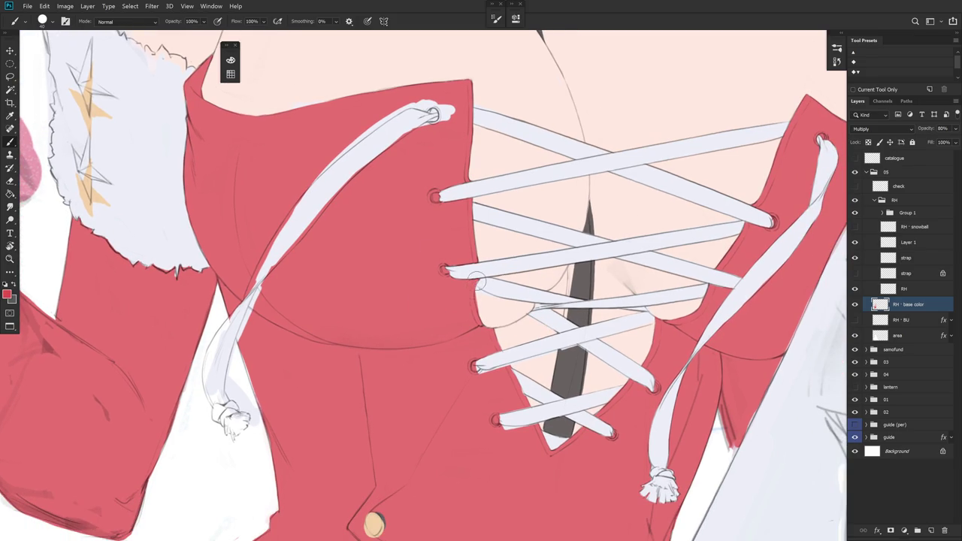
left_click(481, 293, "alt")
mouse_move(482, 295)
left_mouse_down()
mouse_move(483, 313)
mouse_move(489, 298)
left_mouse_up()
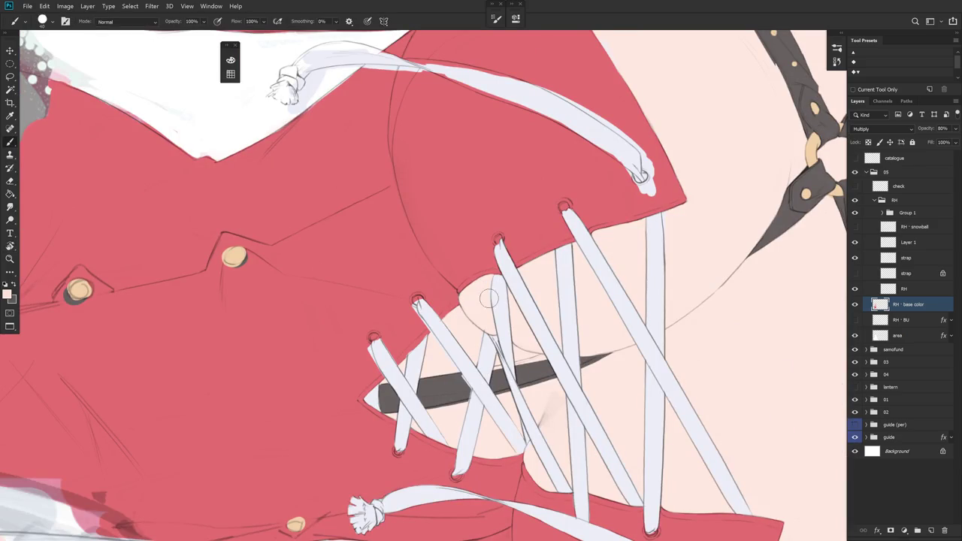
left_click_drag(496, 264, 501, 316)
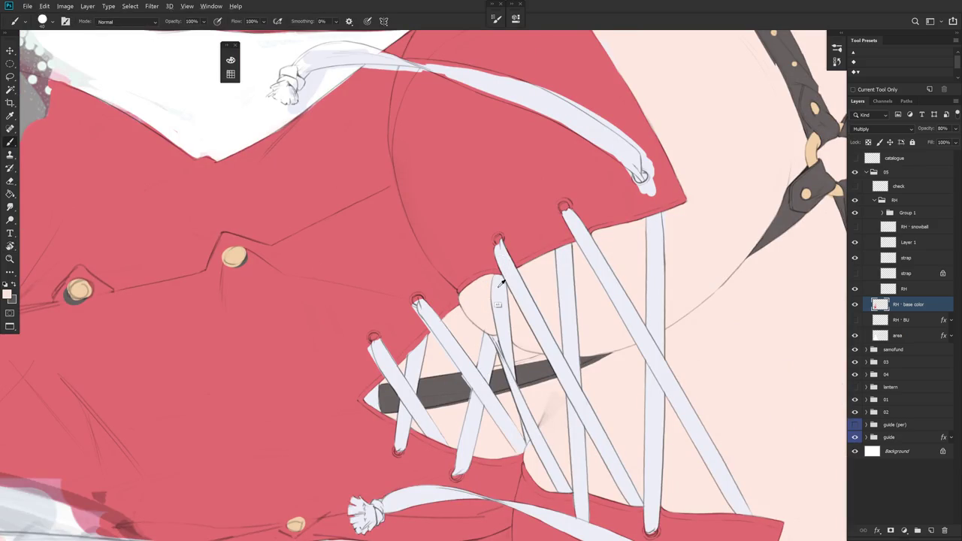
left_click(497, 339, "alt")
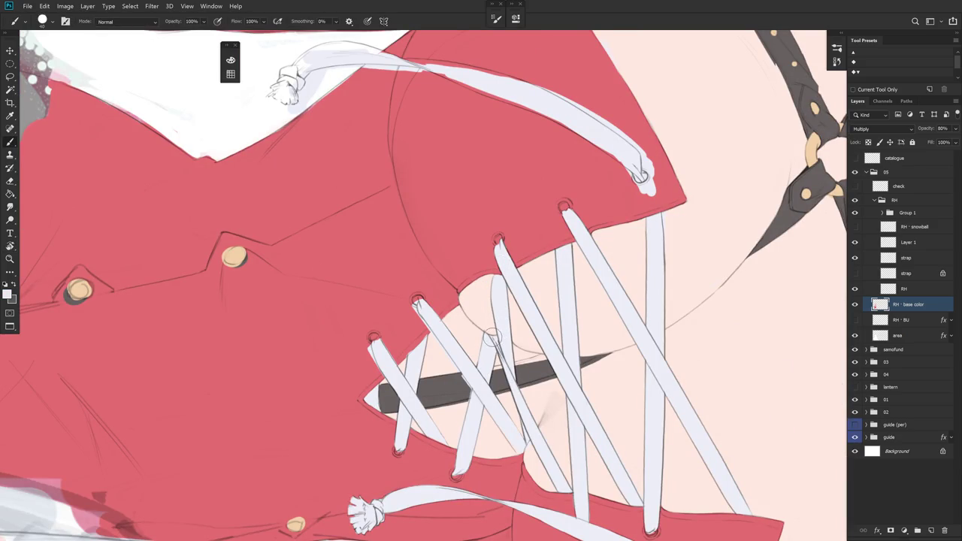